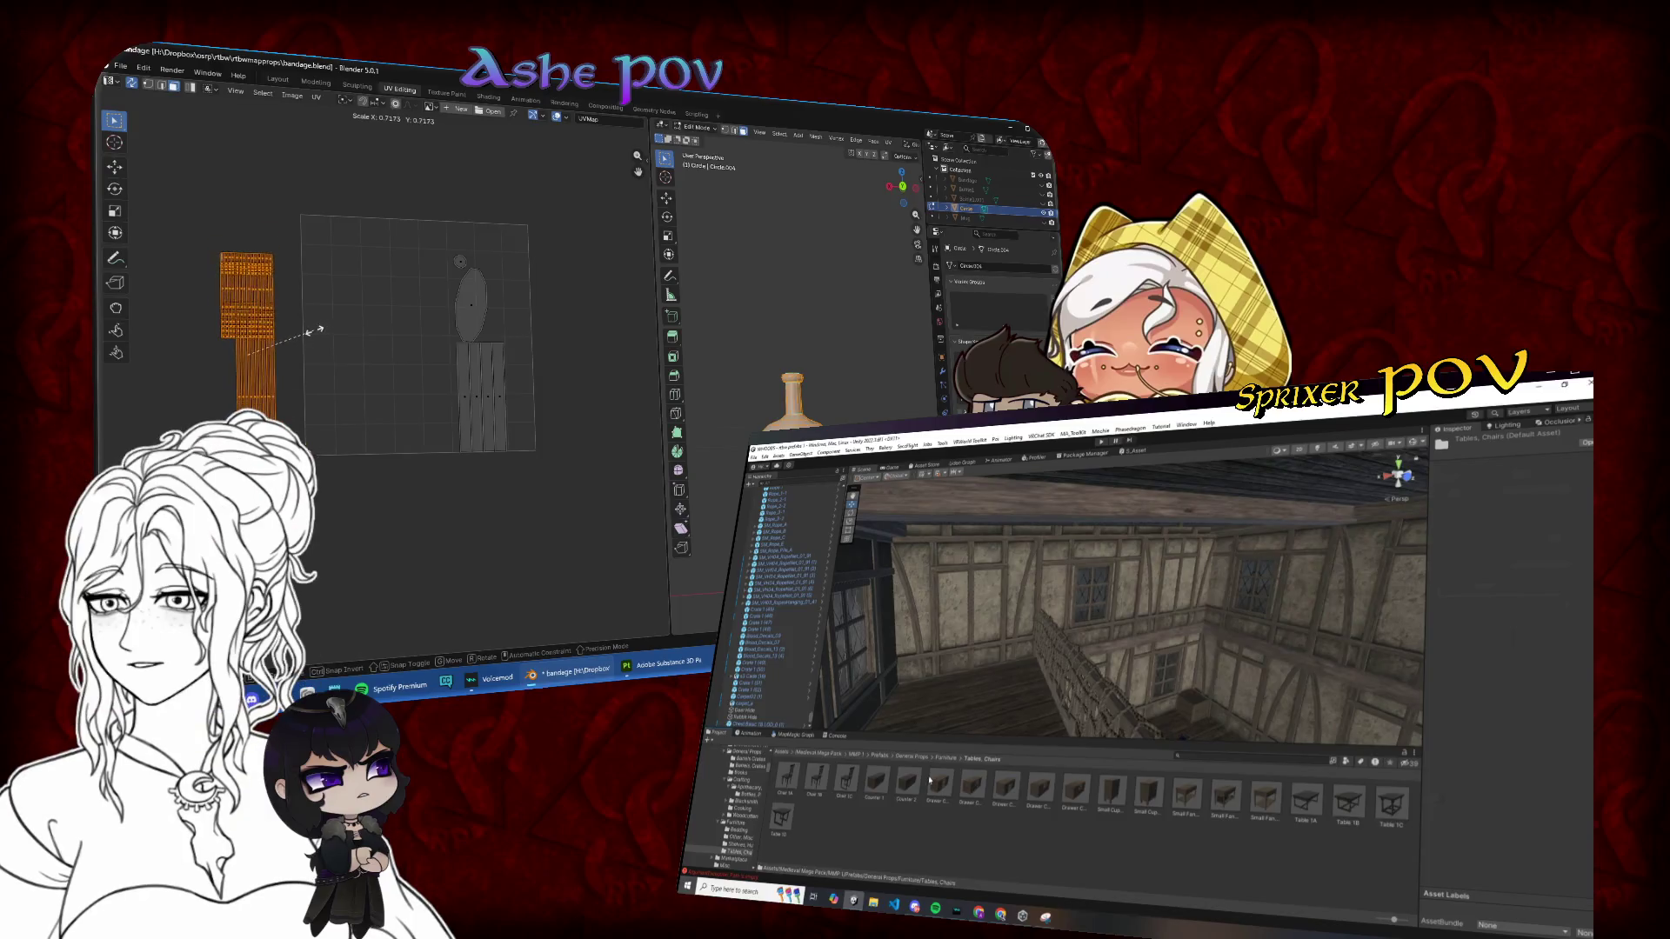
Step: Raise the bandage's bottom UV strip, and move the drawer counter right and rotate it
key(s)
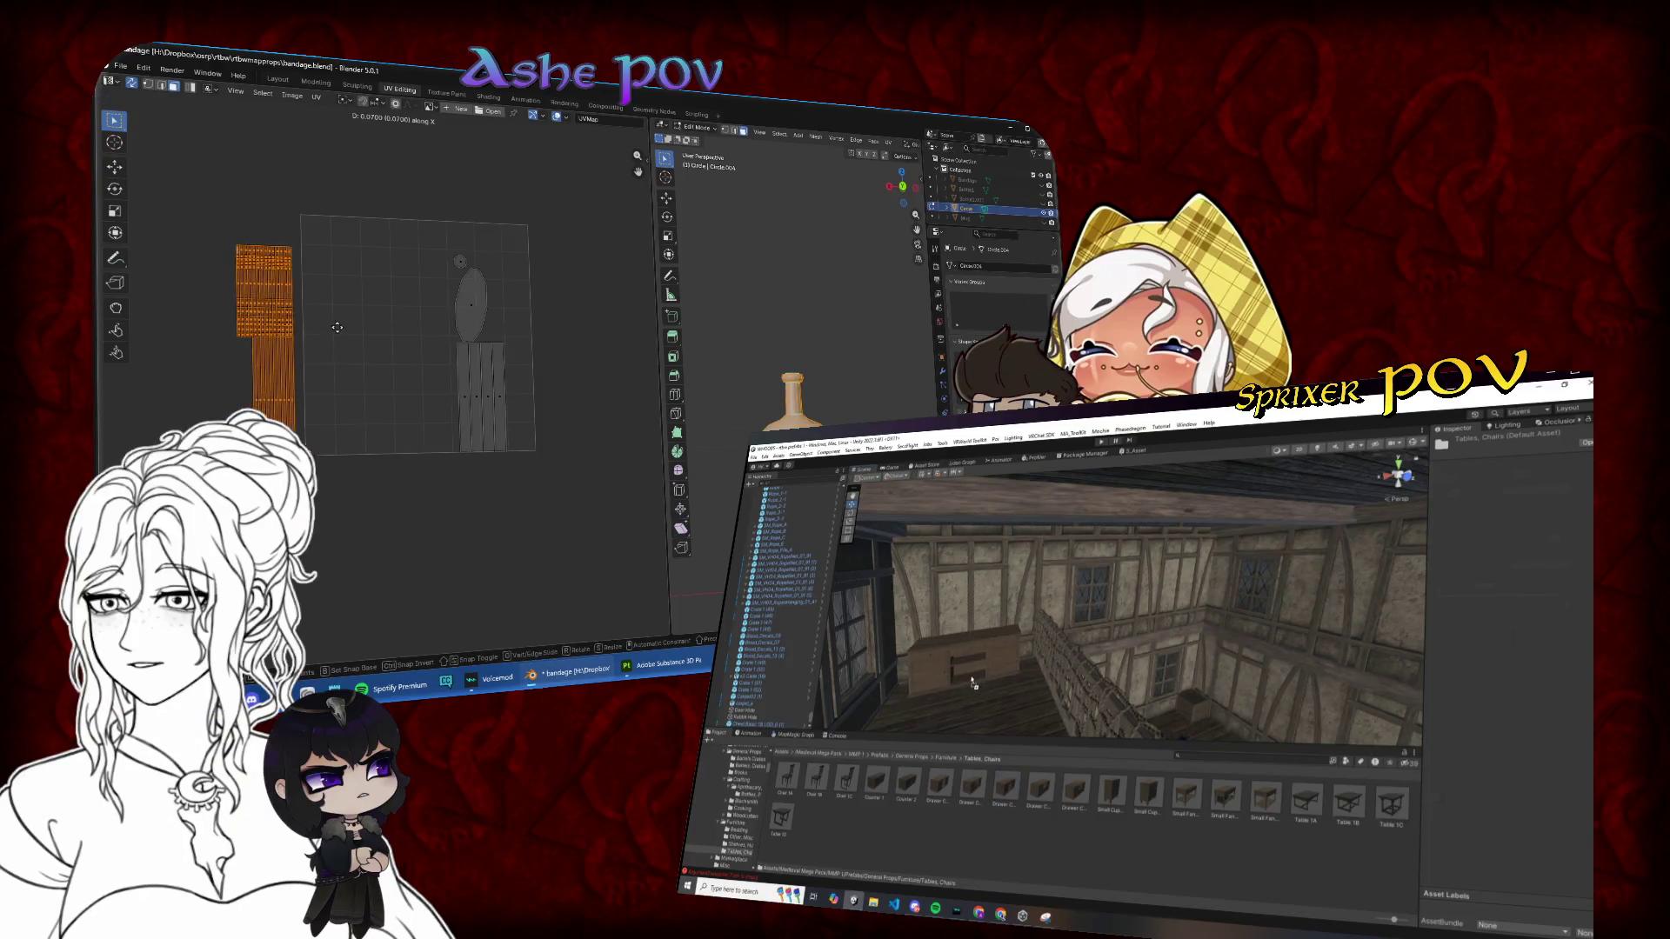
click(974, 686)
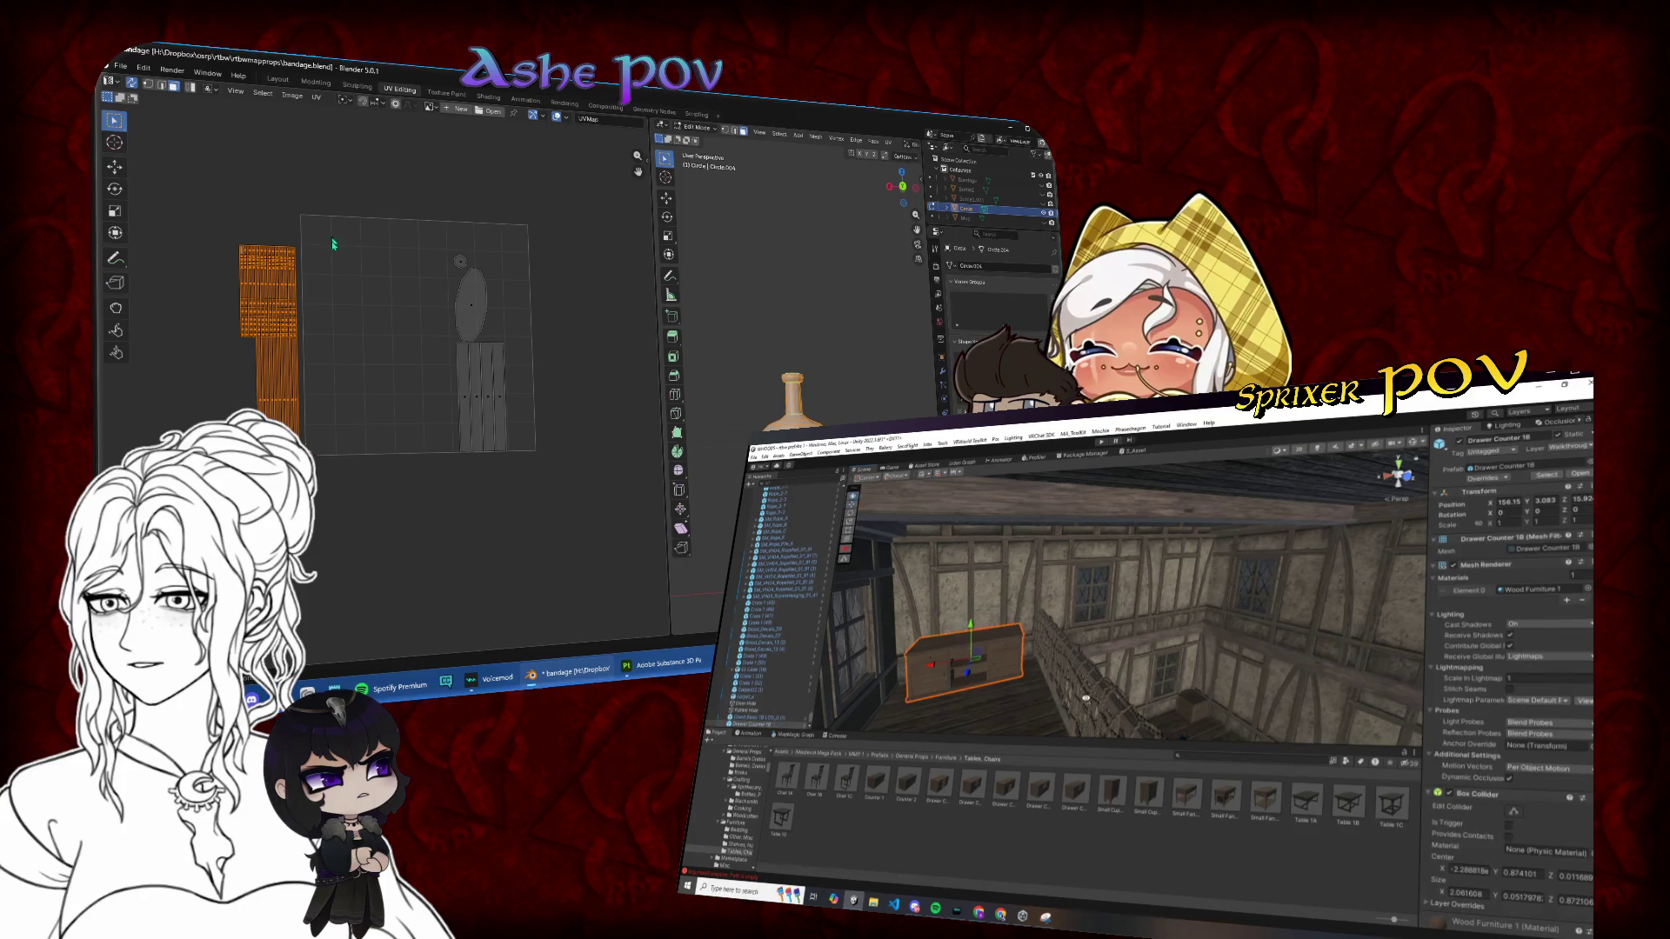
click(363, 514)
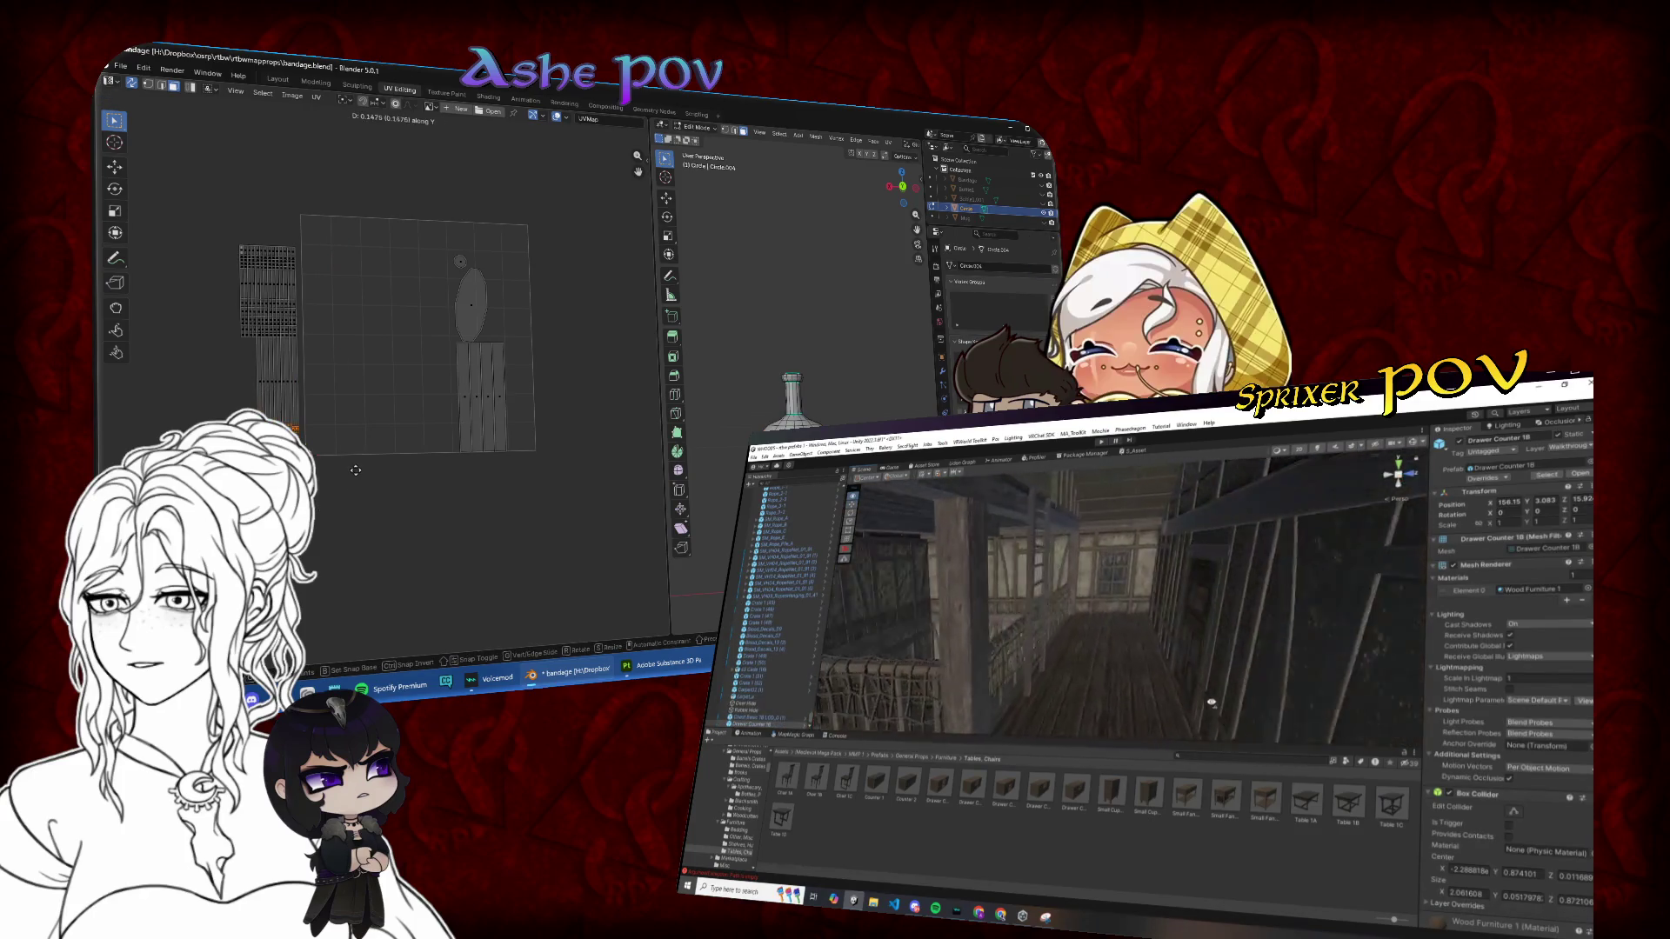
key(g)
key(y)
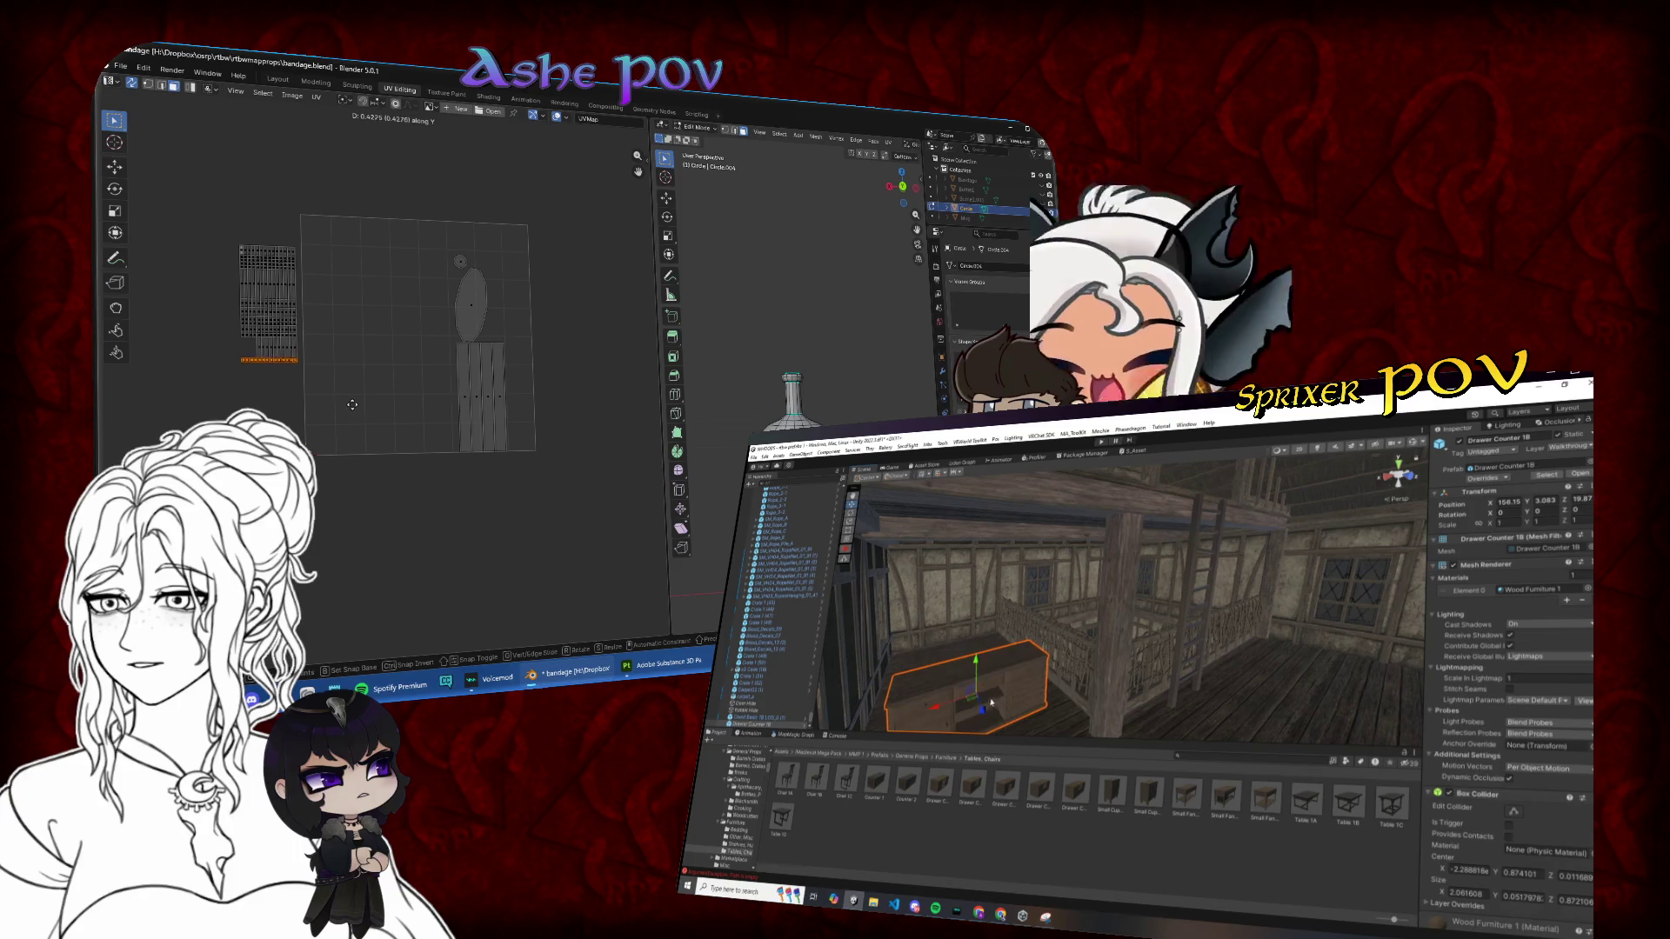
mouse_move(953, 641)
mouse_down()
mouse_move(1322, 647)
mouse_move(1242, 664)
mouse_up()
click(382, 403)
key(e)
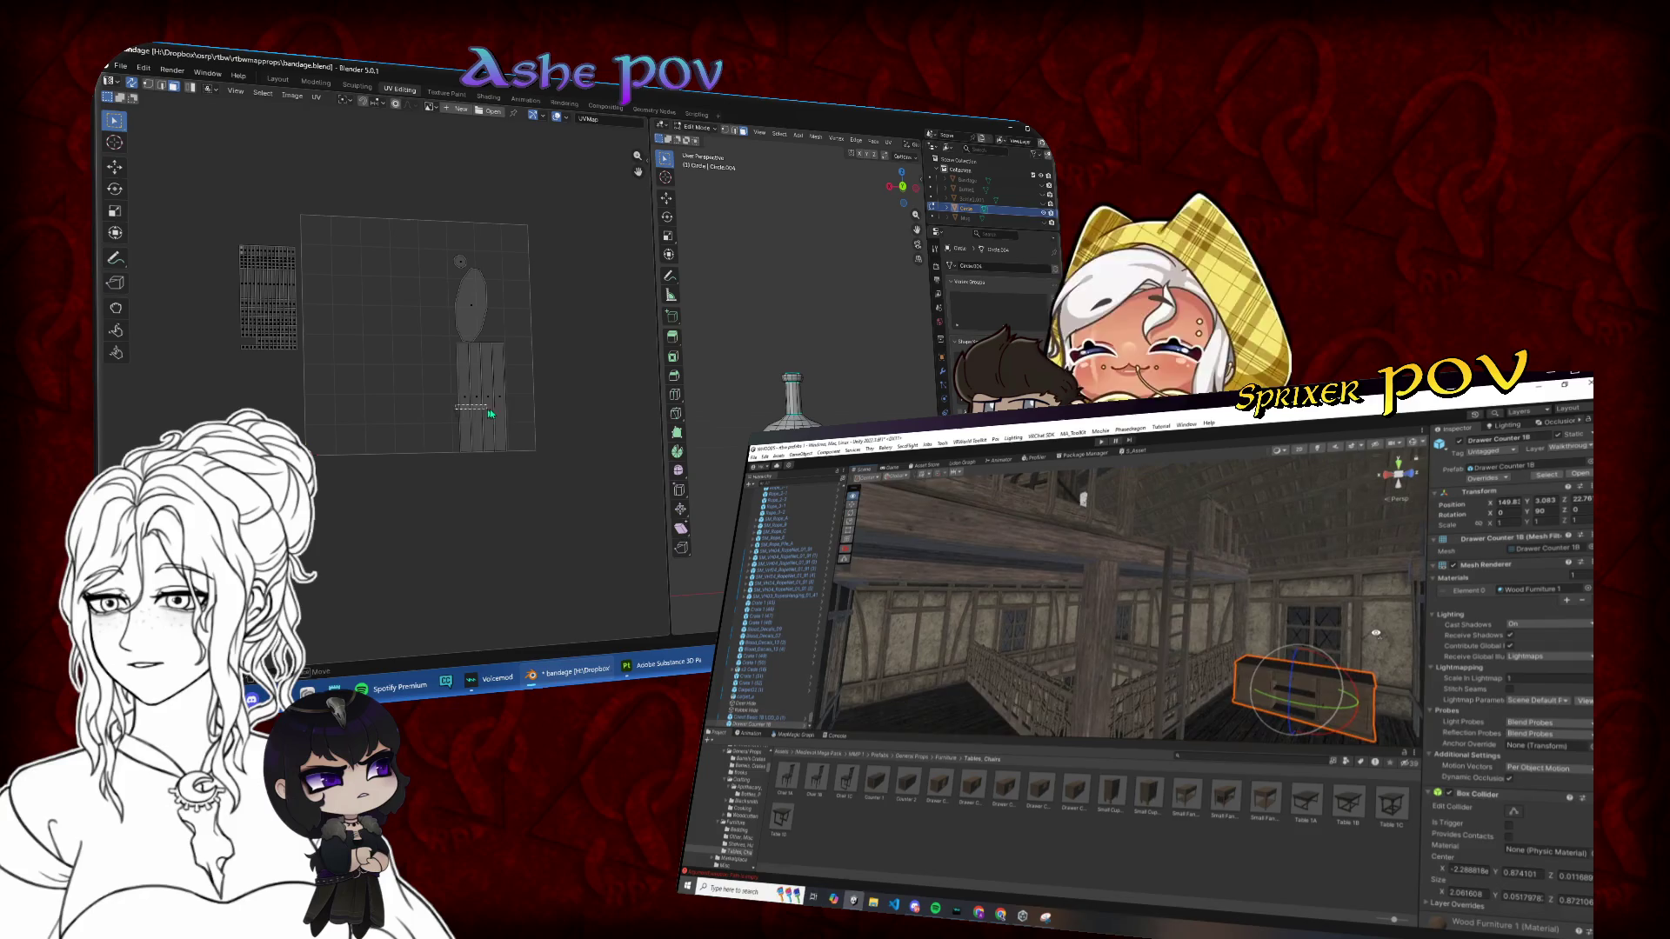
Step: Shrink the lower strip island and move it to the left of the UV layout
click(467, 400)
ctrl+click(503, 397)
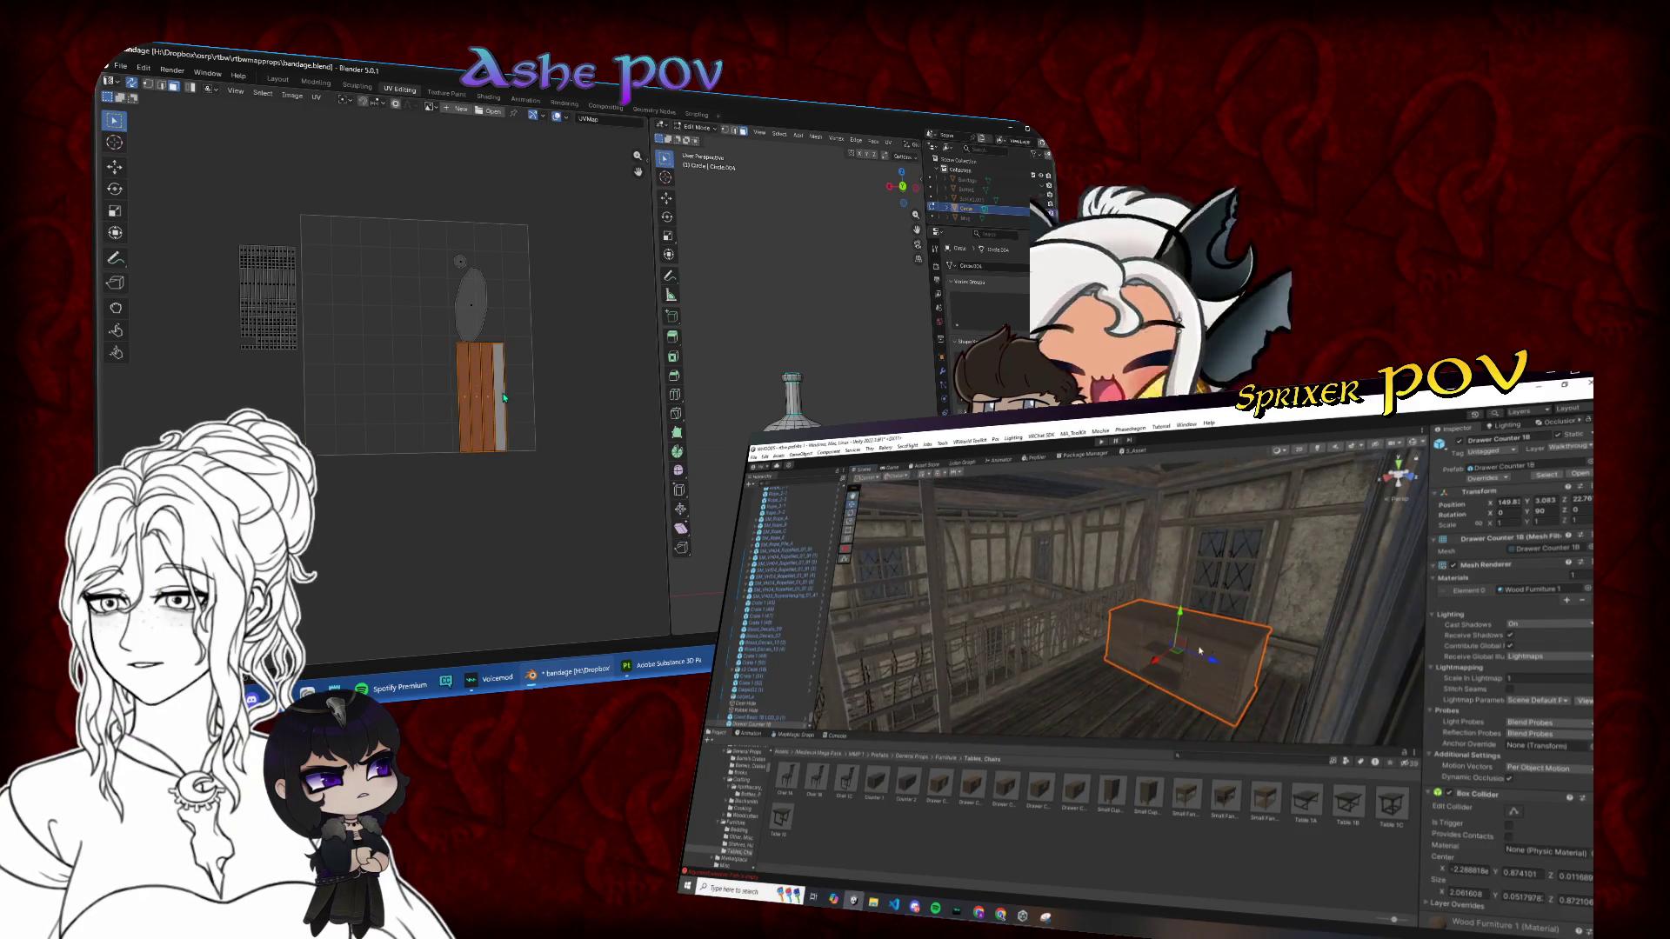
key(s)
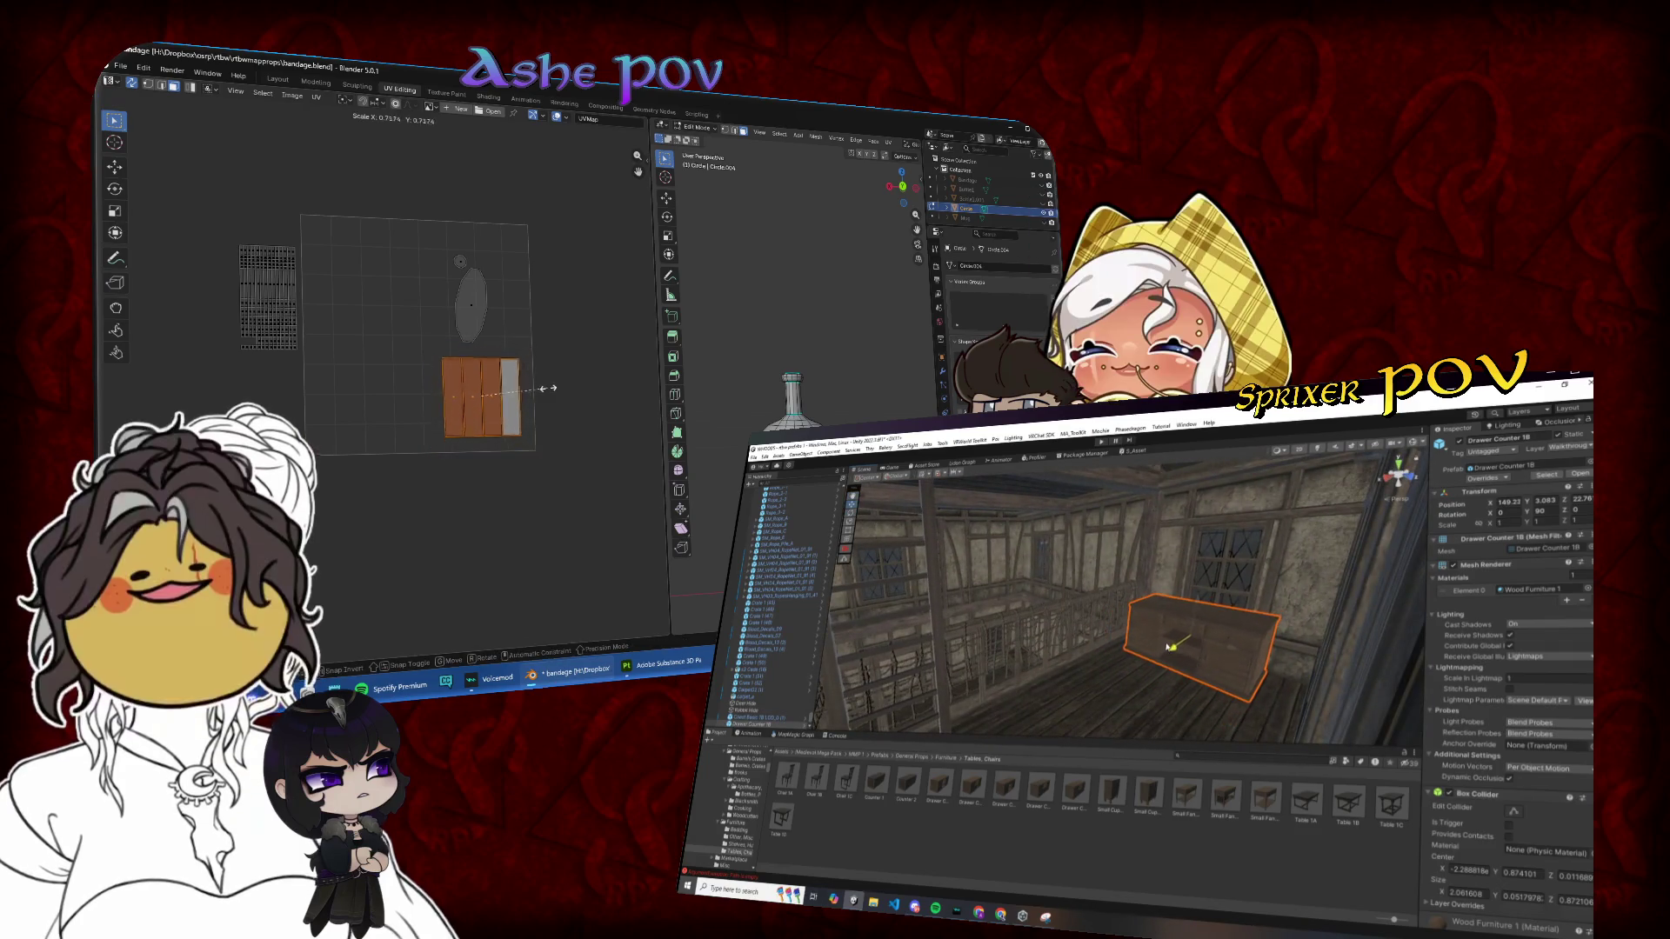
drag(353, 389, 308, 367)
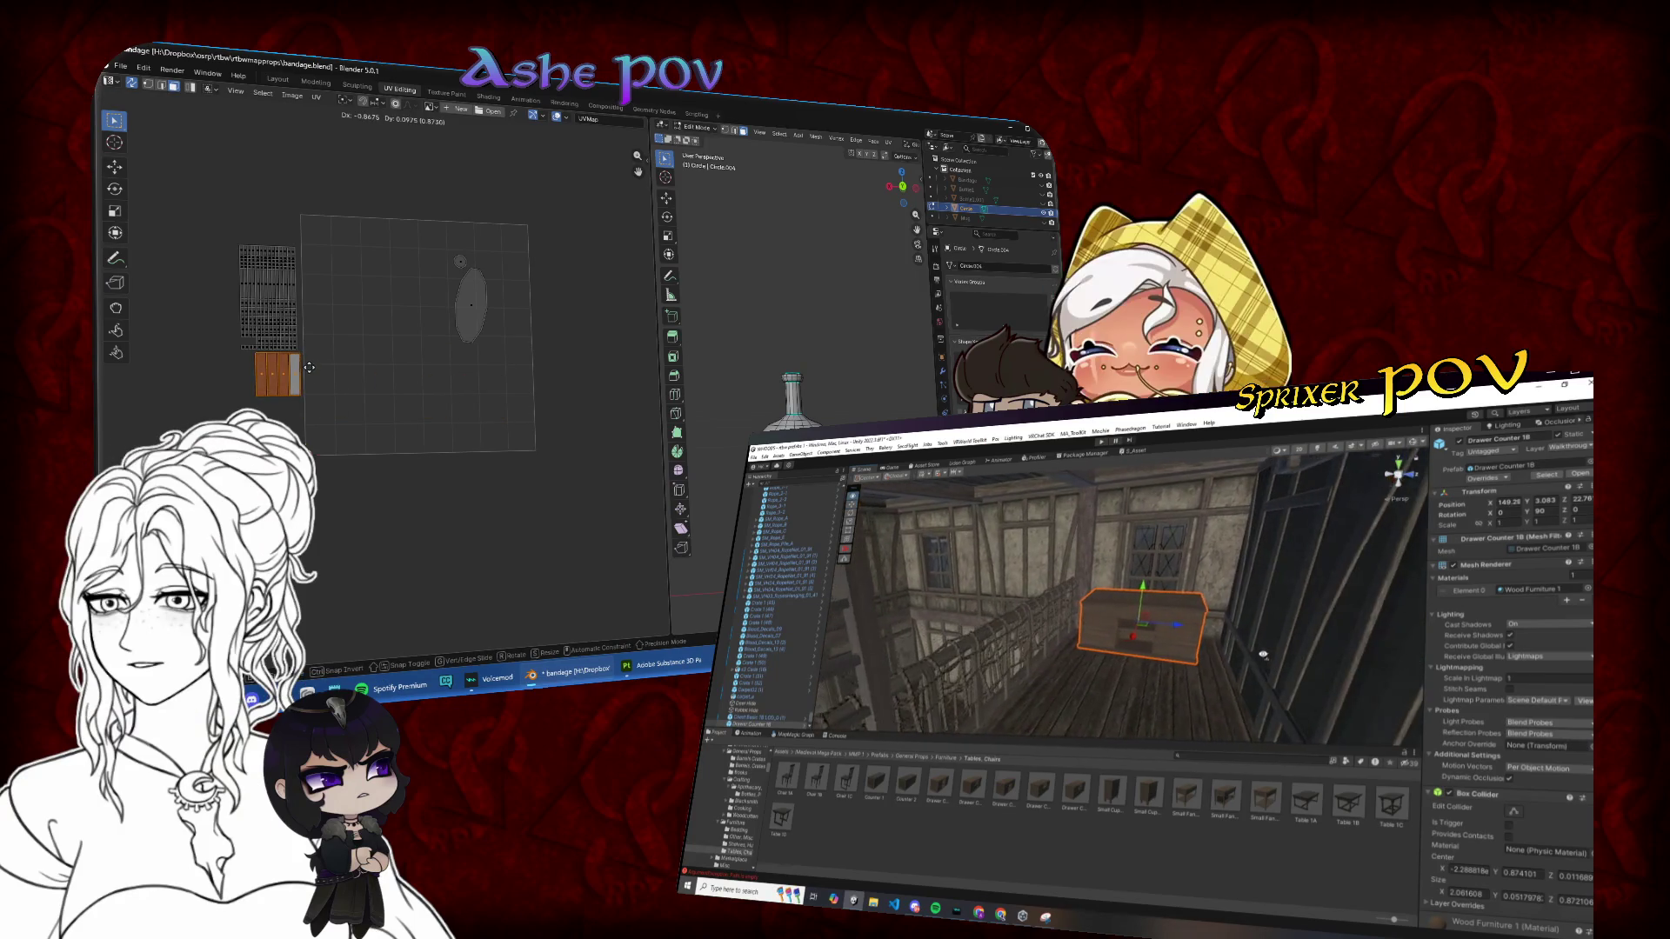
Step: Rotate the oval UV island, move it to the far left, and select all islands
click(514, 333)
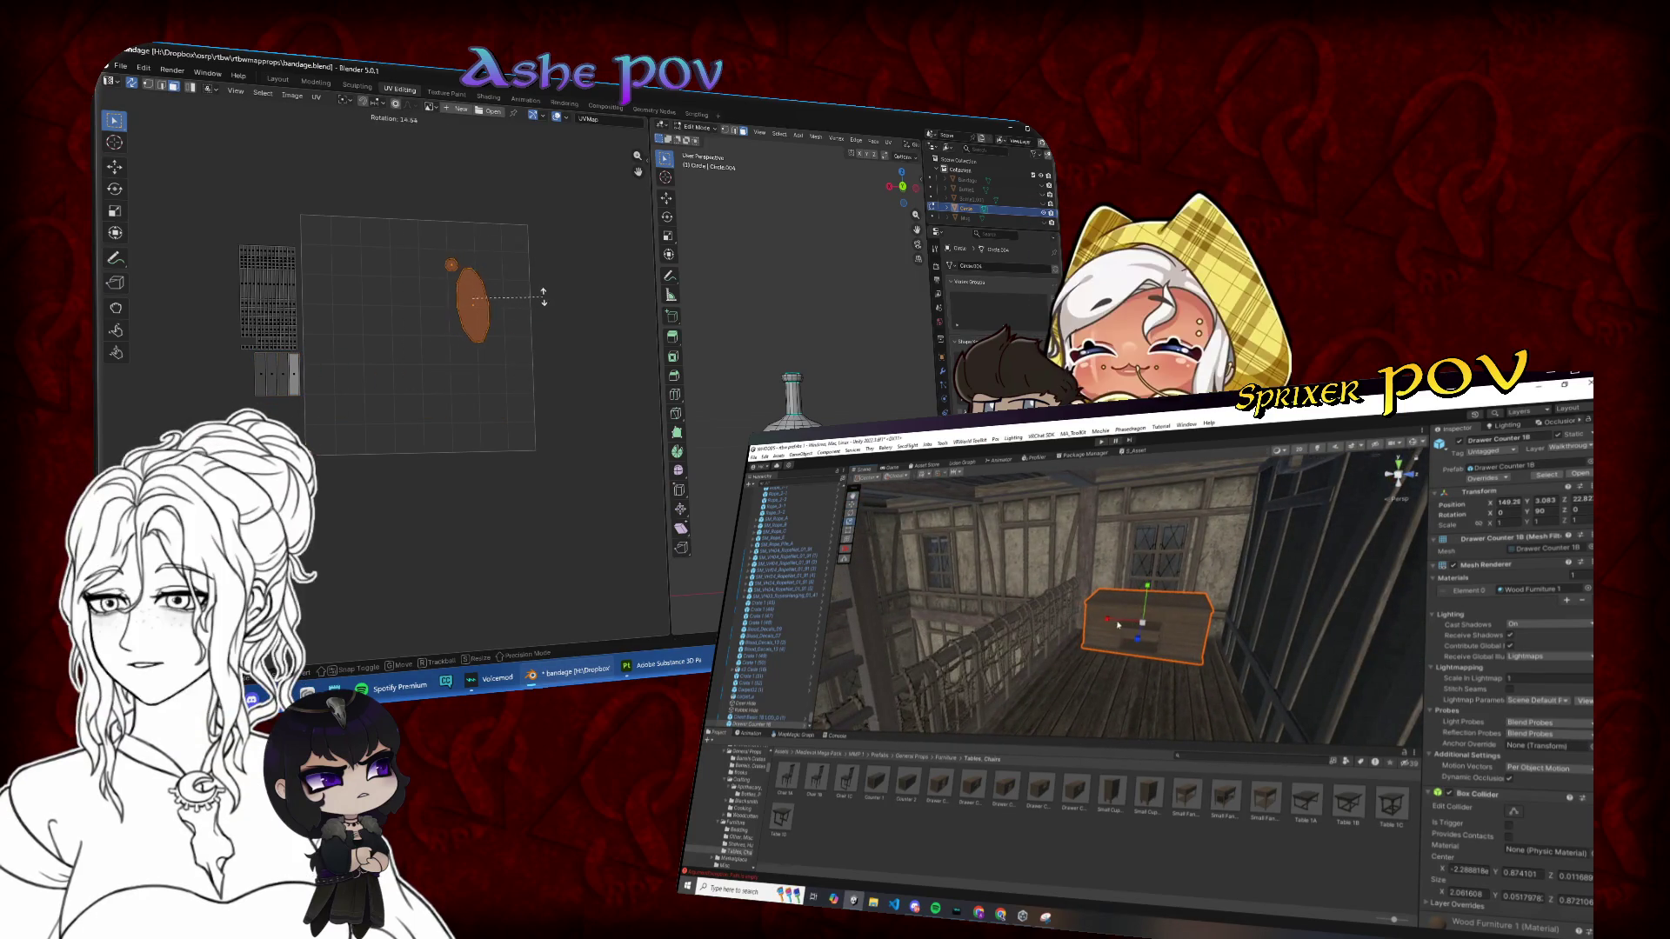
click(542, 305)
key(g)
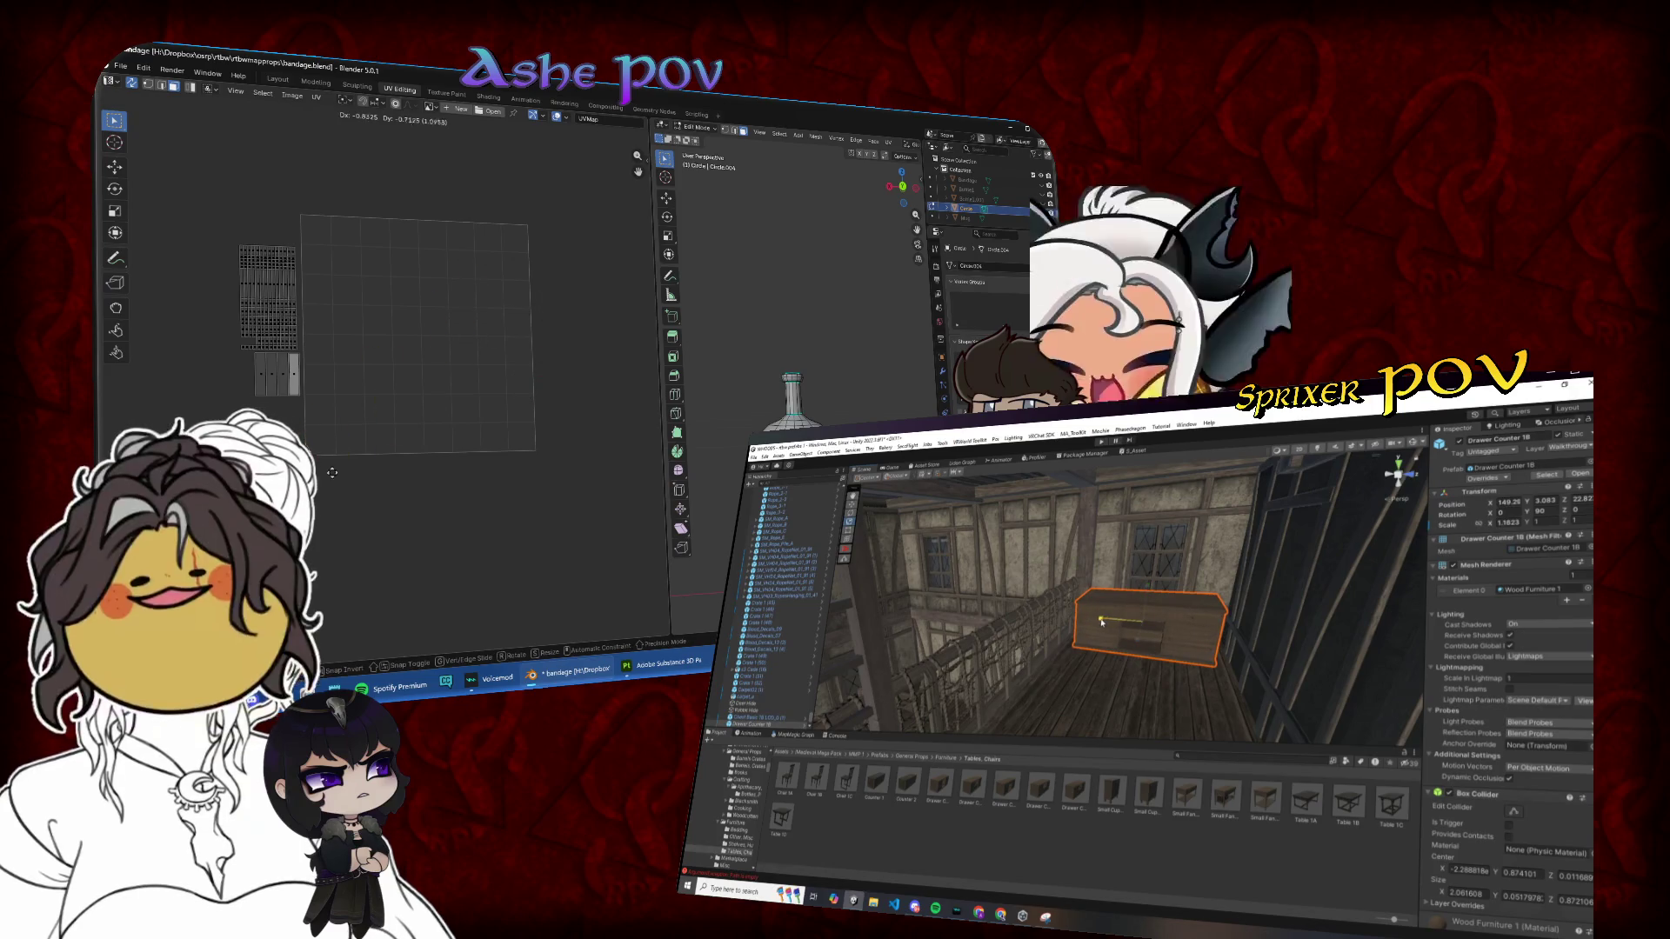
click(281, 400)
key(a)
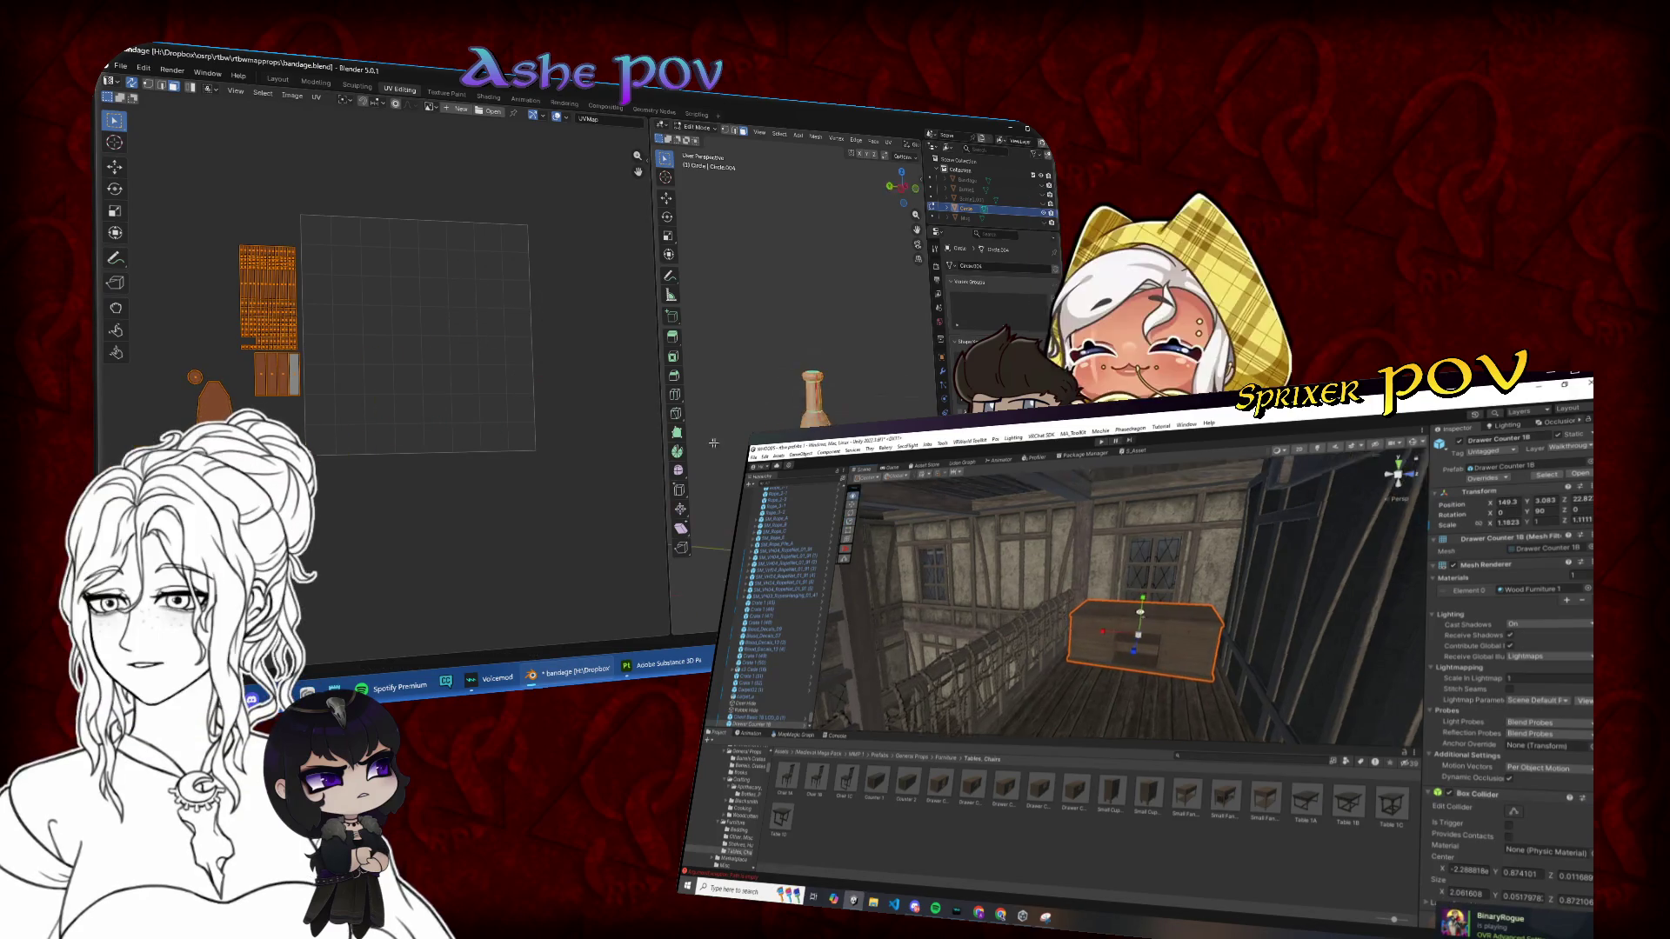
drag(1123, 600, 1106, 615)
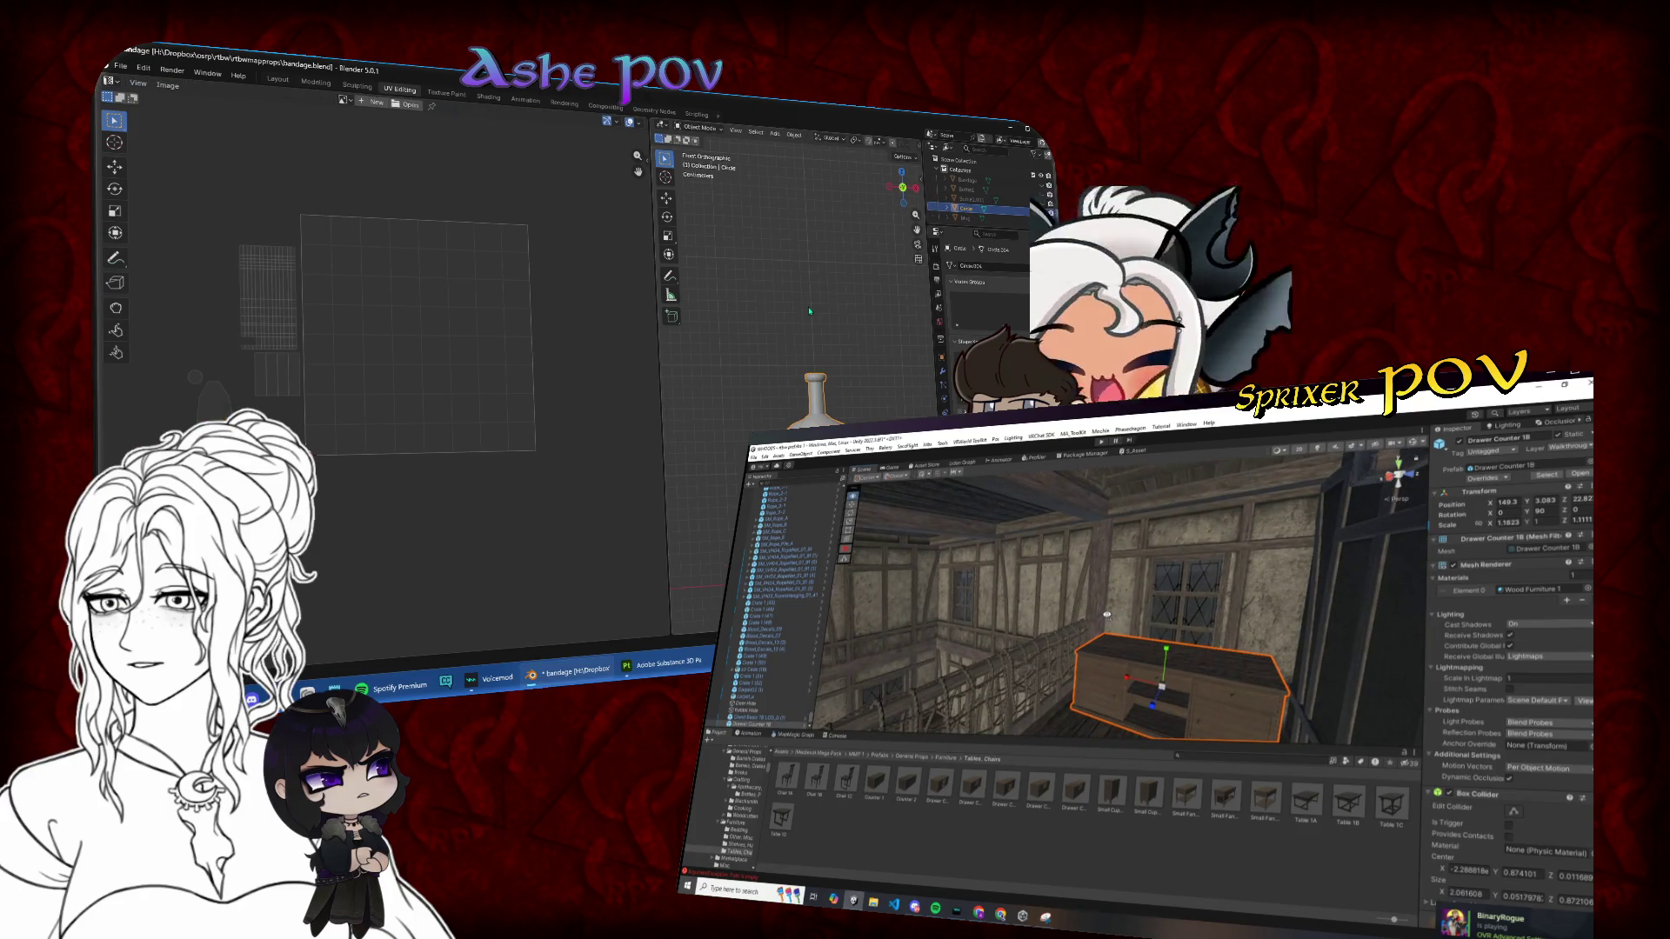
Step: Select Bottle and Bandage together and enter Edit Mode to show their shared UVs
click(1043, 190)
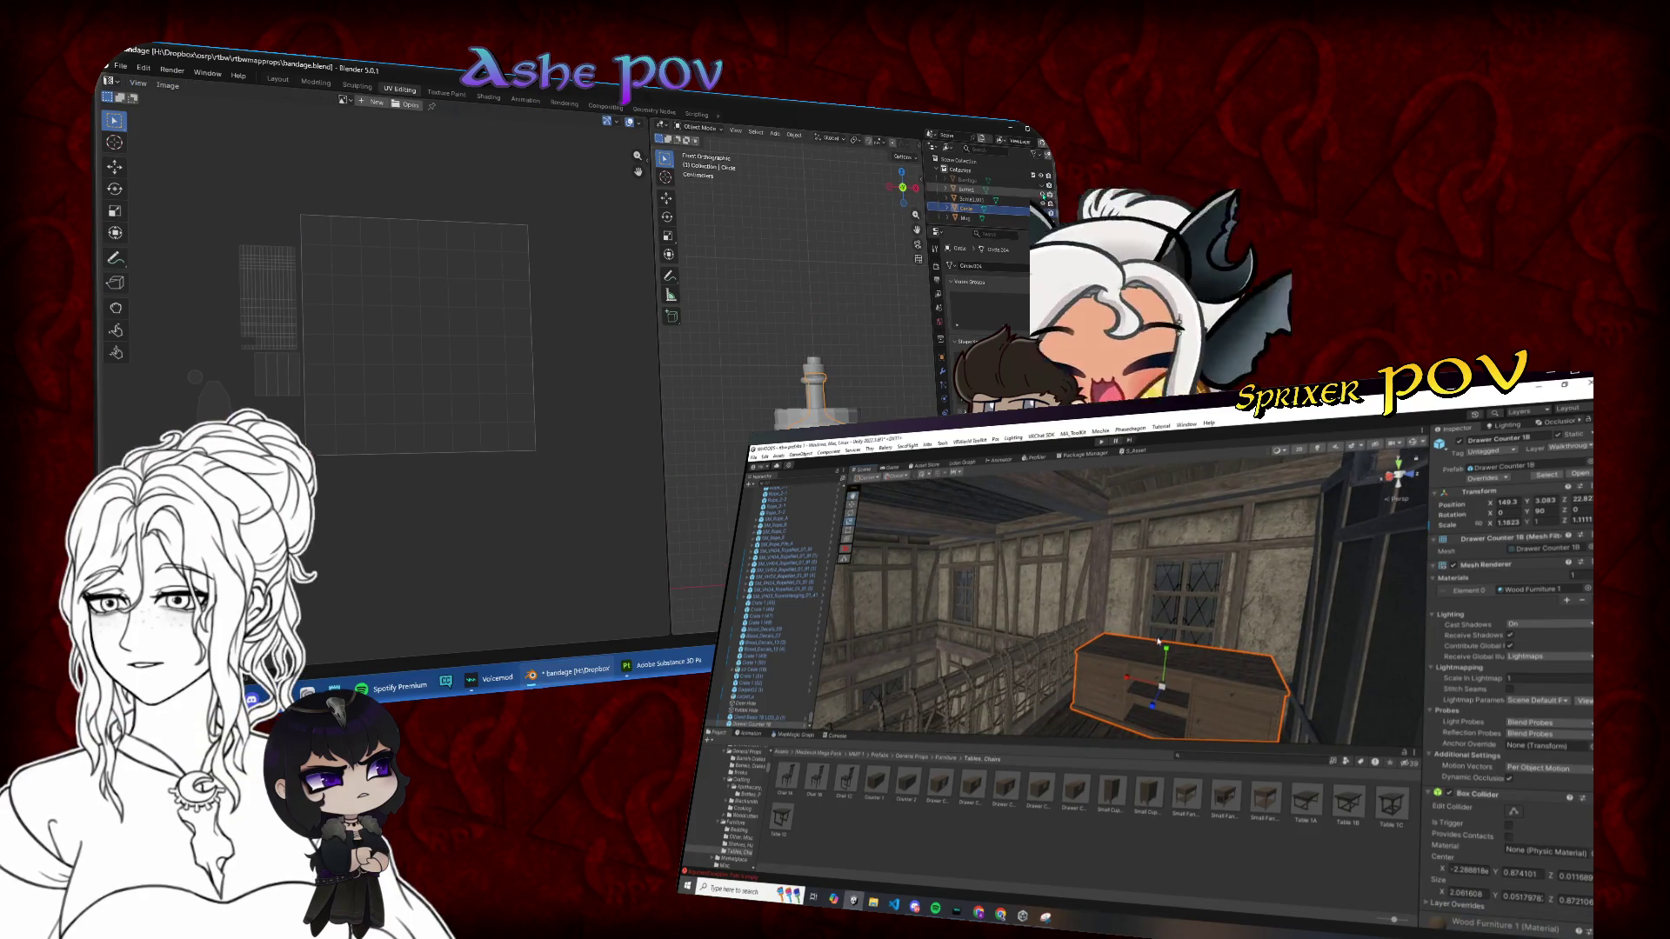
ctrl+click(966, 179)
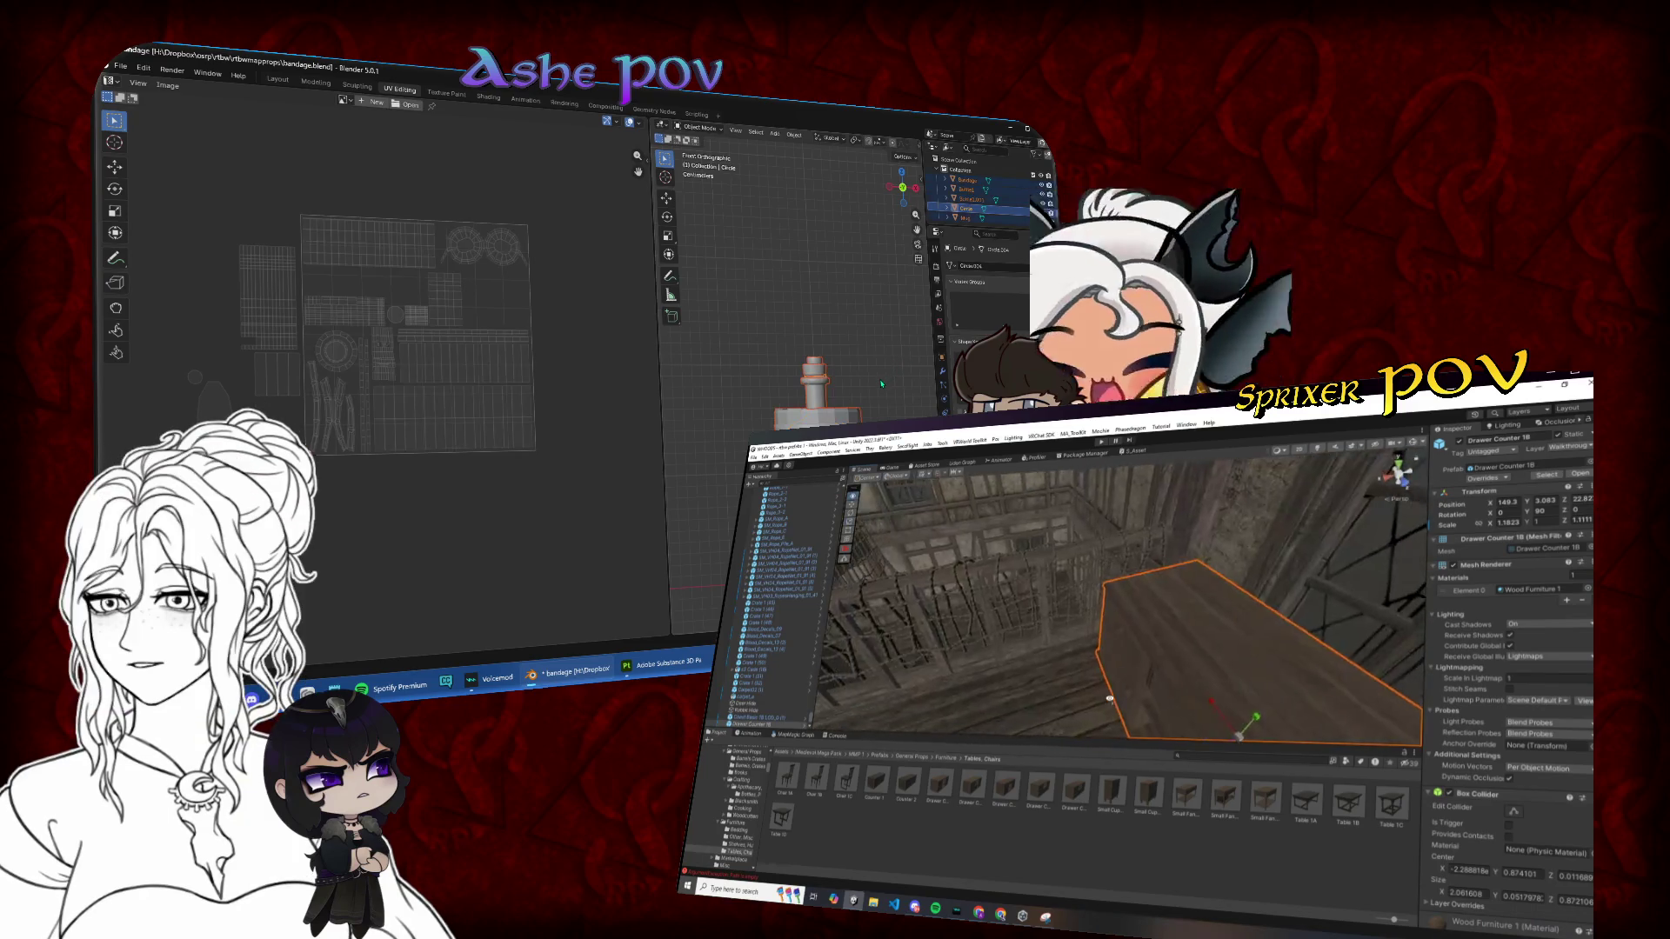
key(Tab)
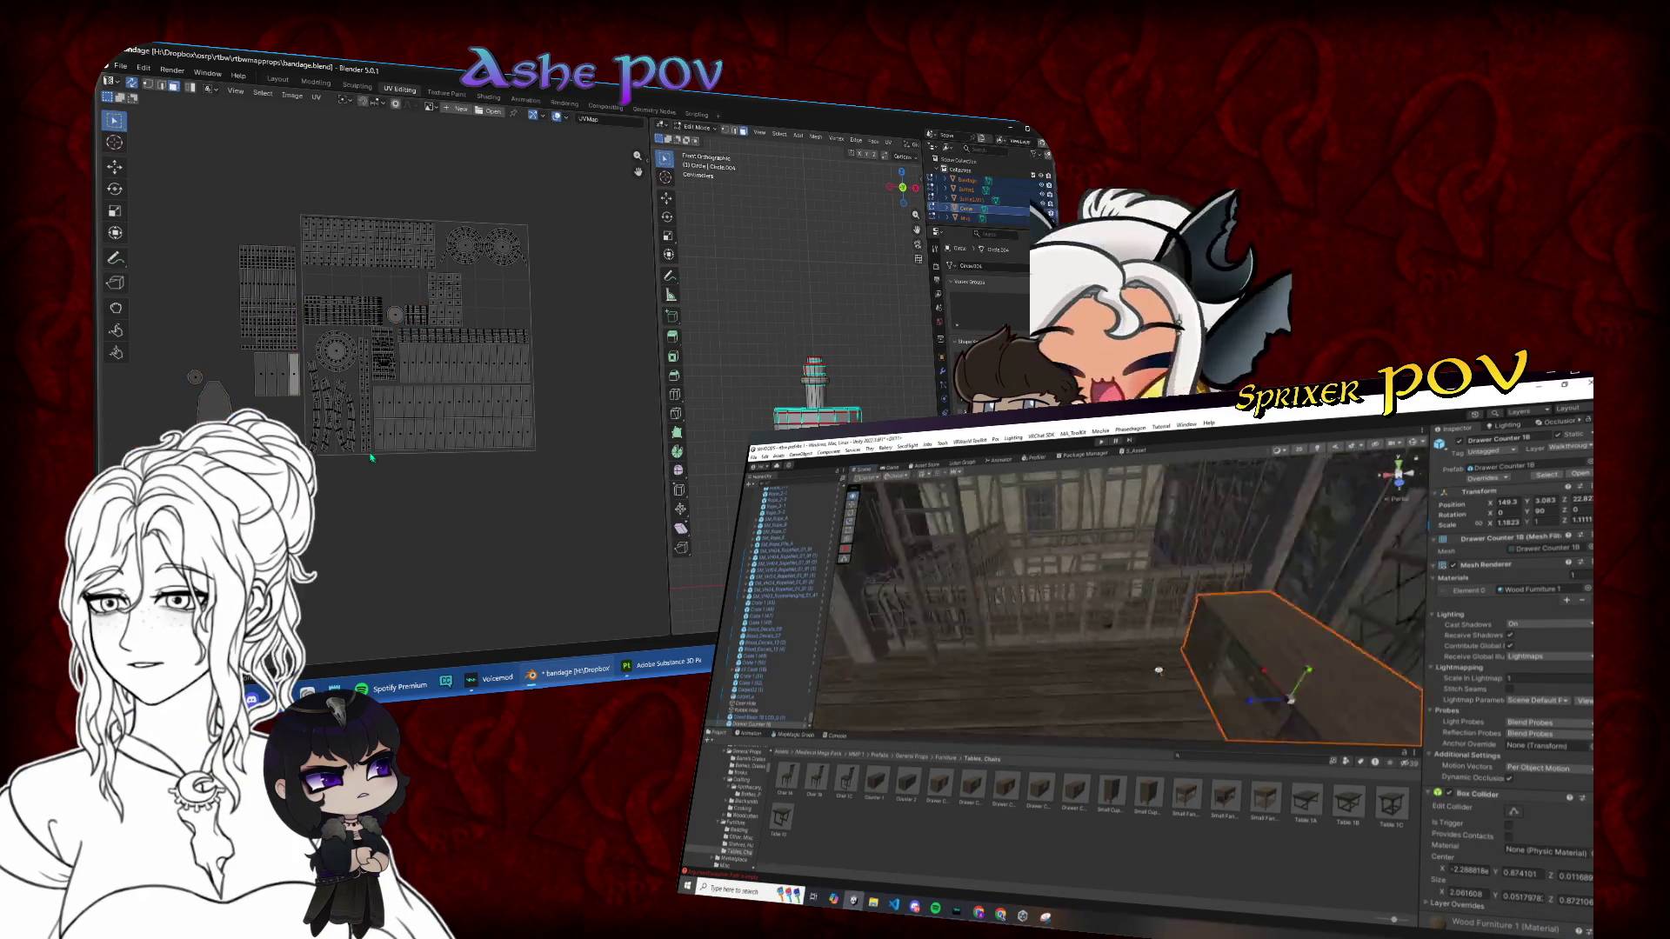
drag(371, 457, 385, 485)
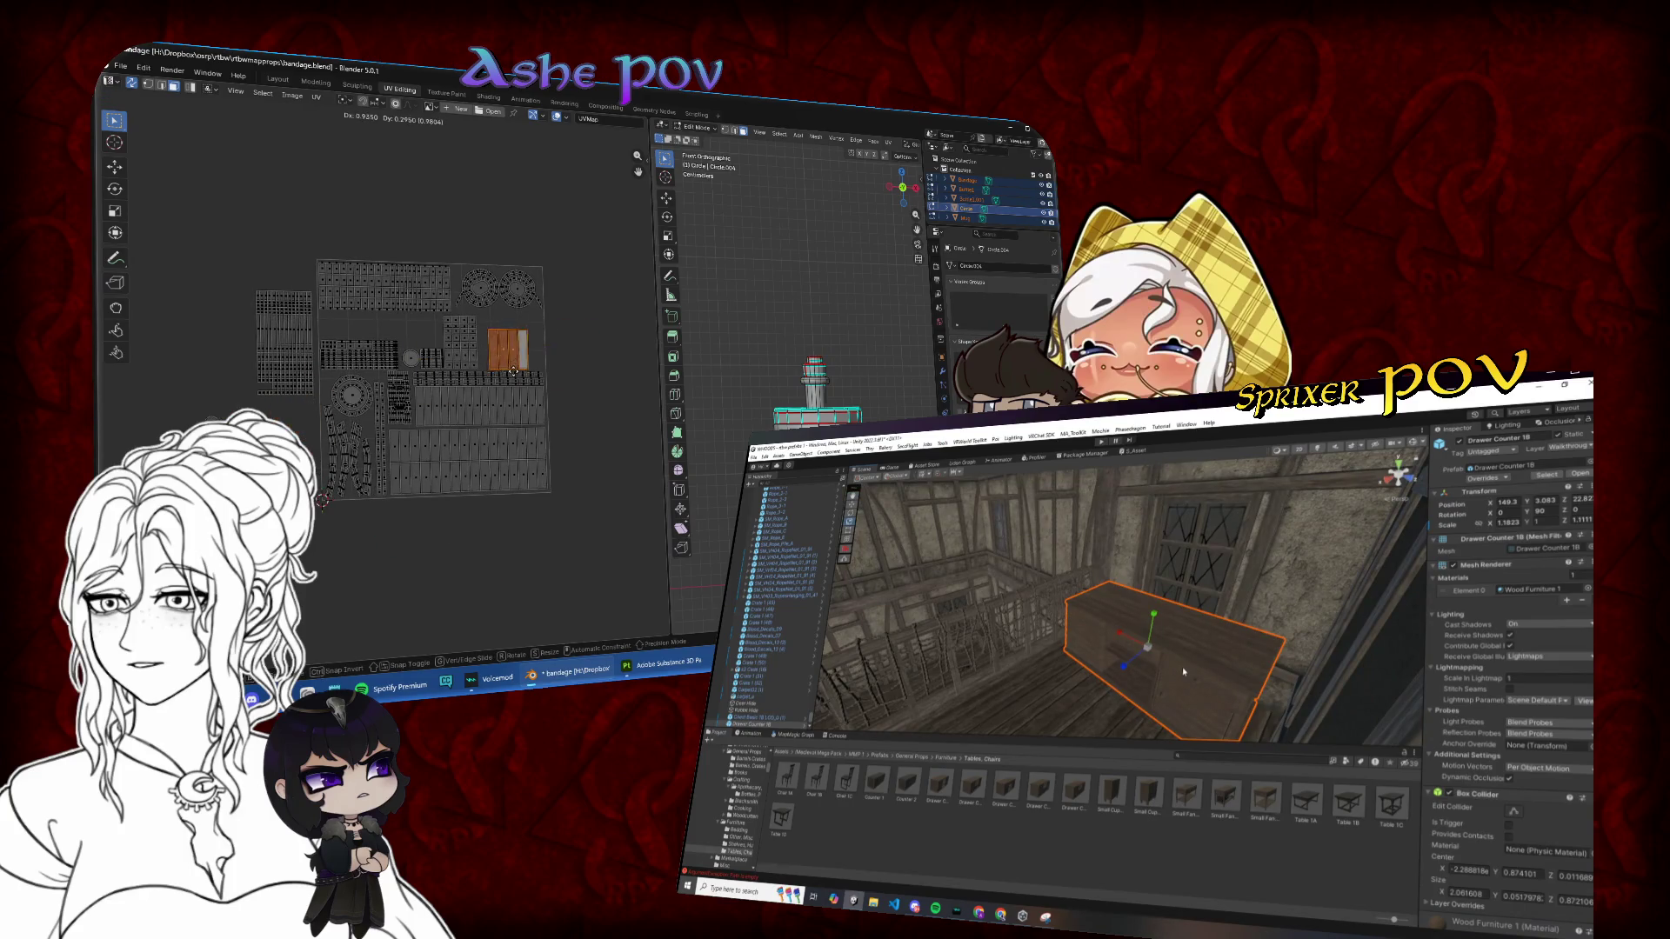
click(513, 371)
Step: Scale the orange wooden-strip island narrower along X, then shrink and frame it
scroll(513, 383, up, 3)
key(s)
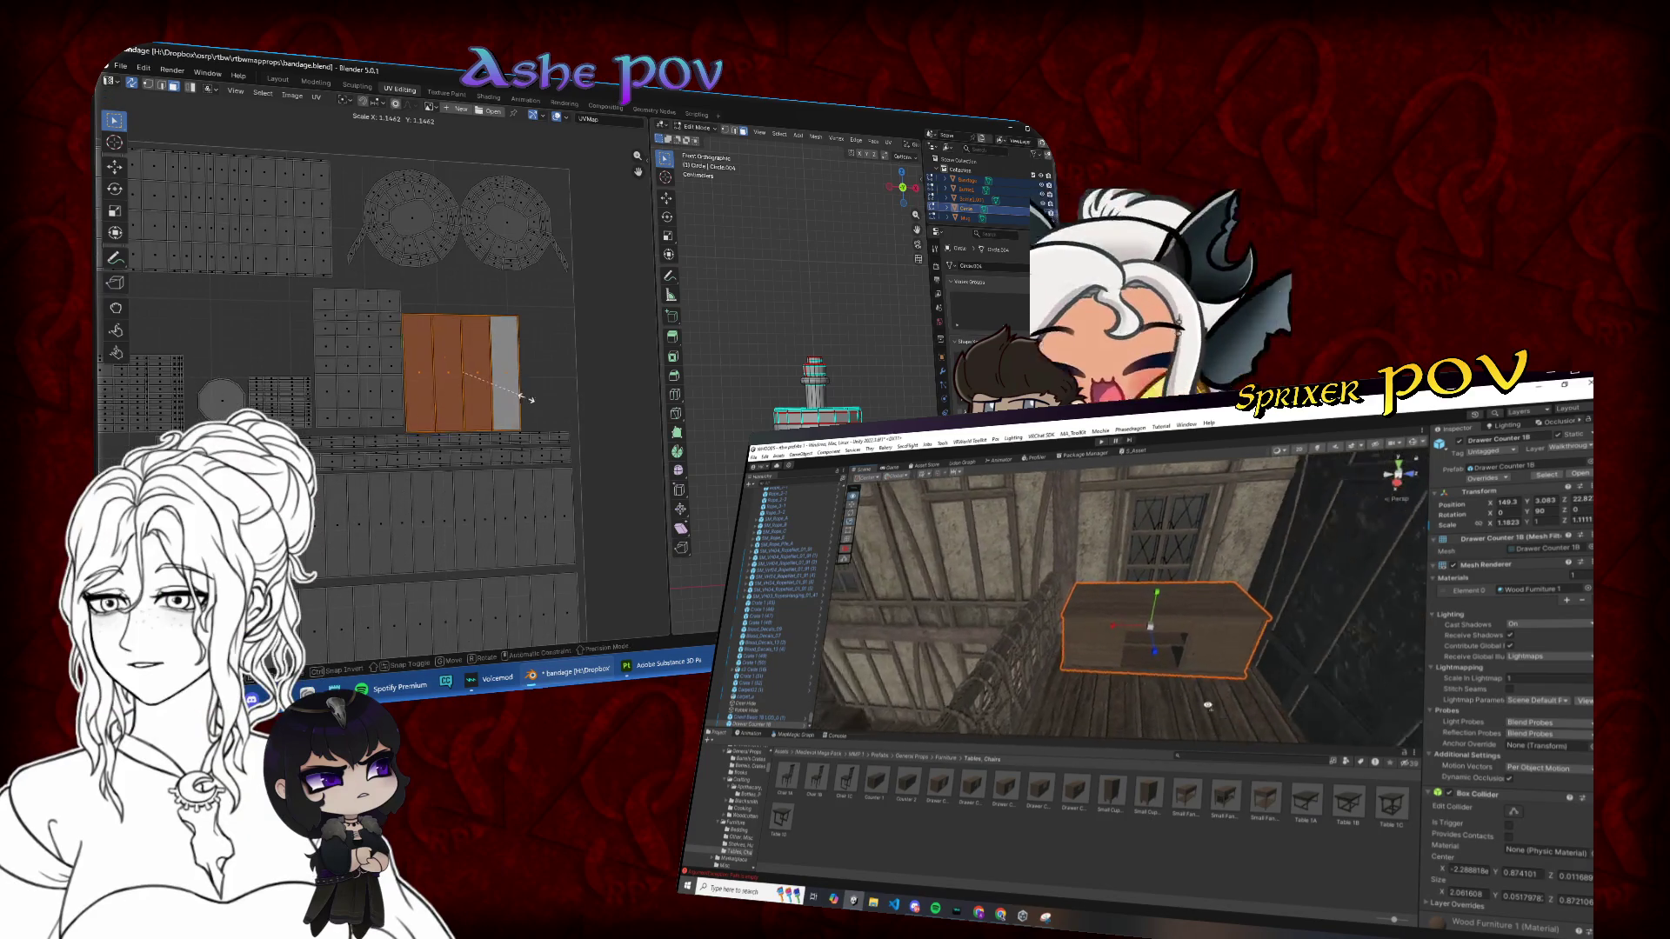
key(x)
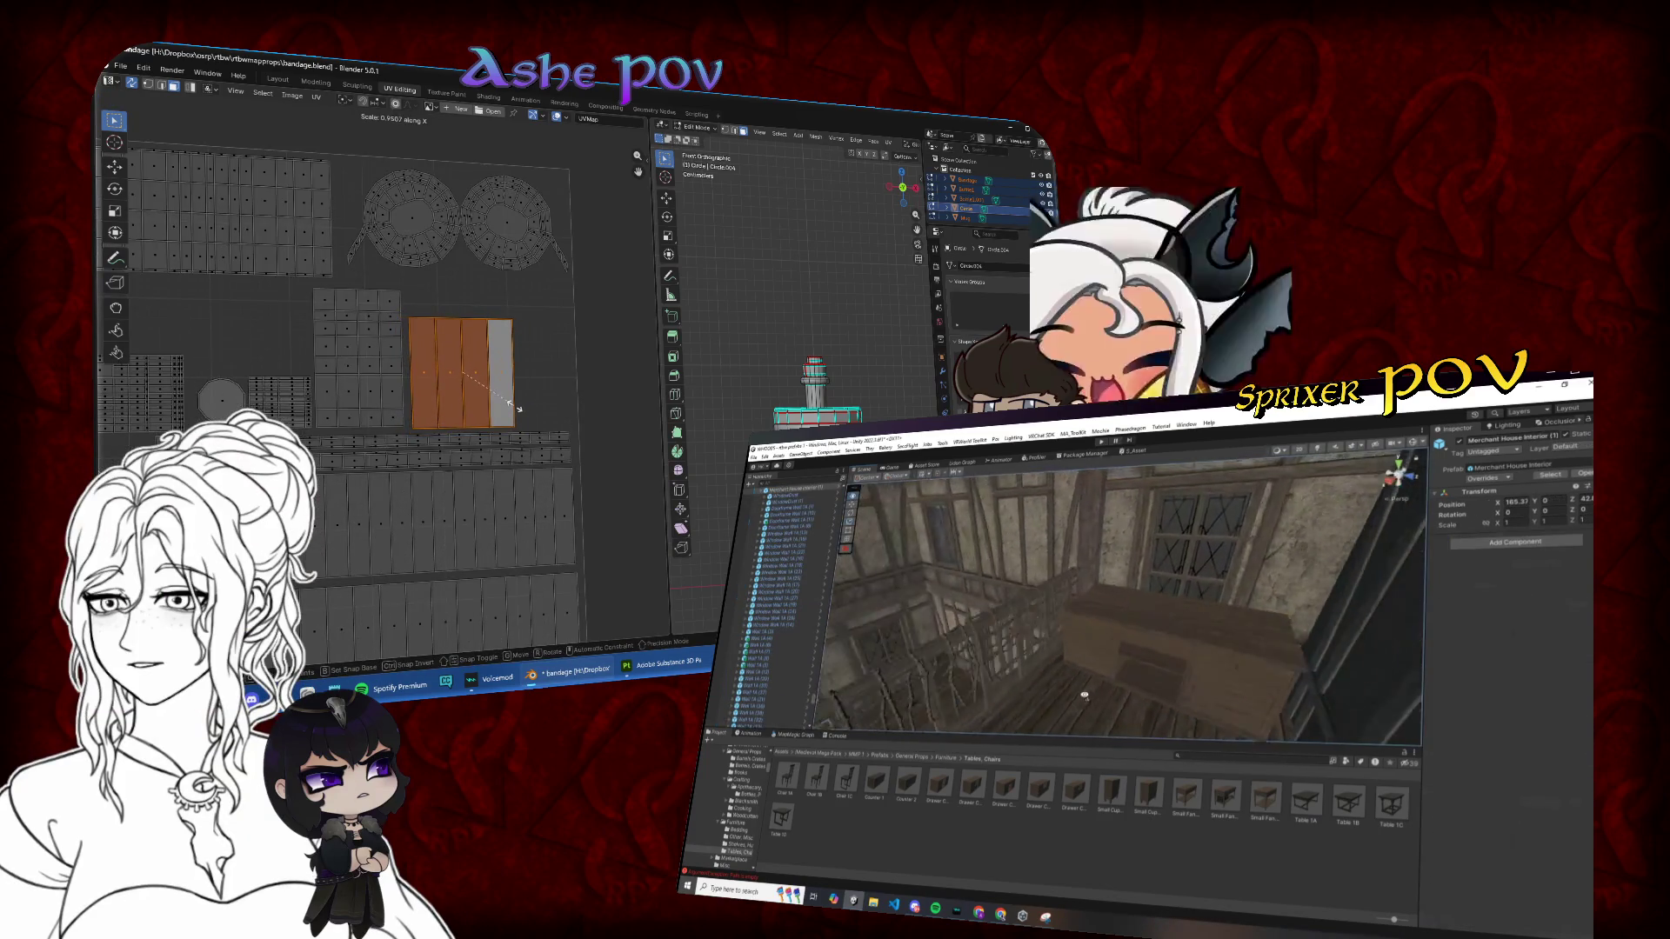
click(570, 396)
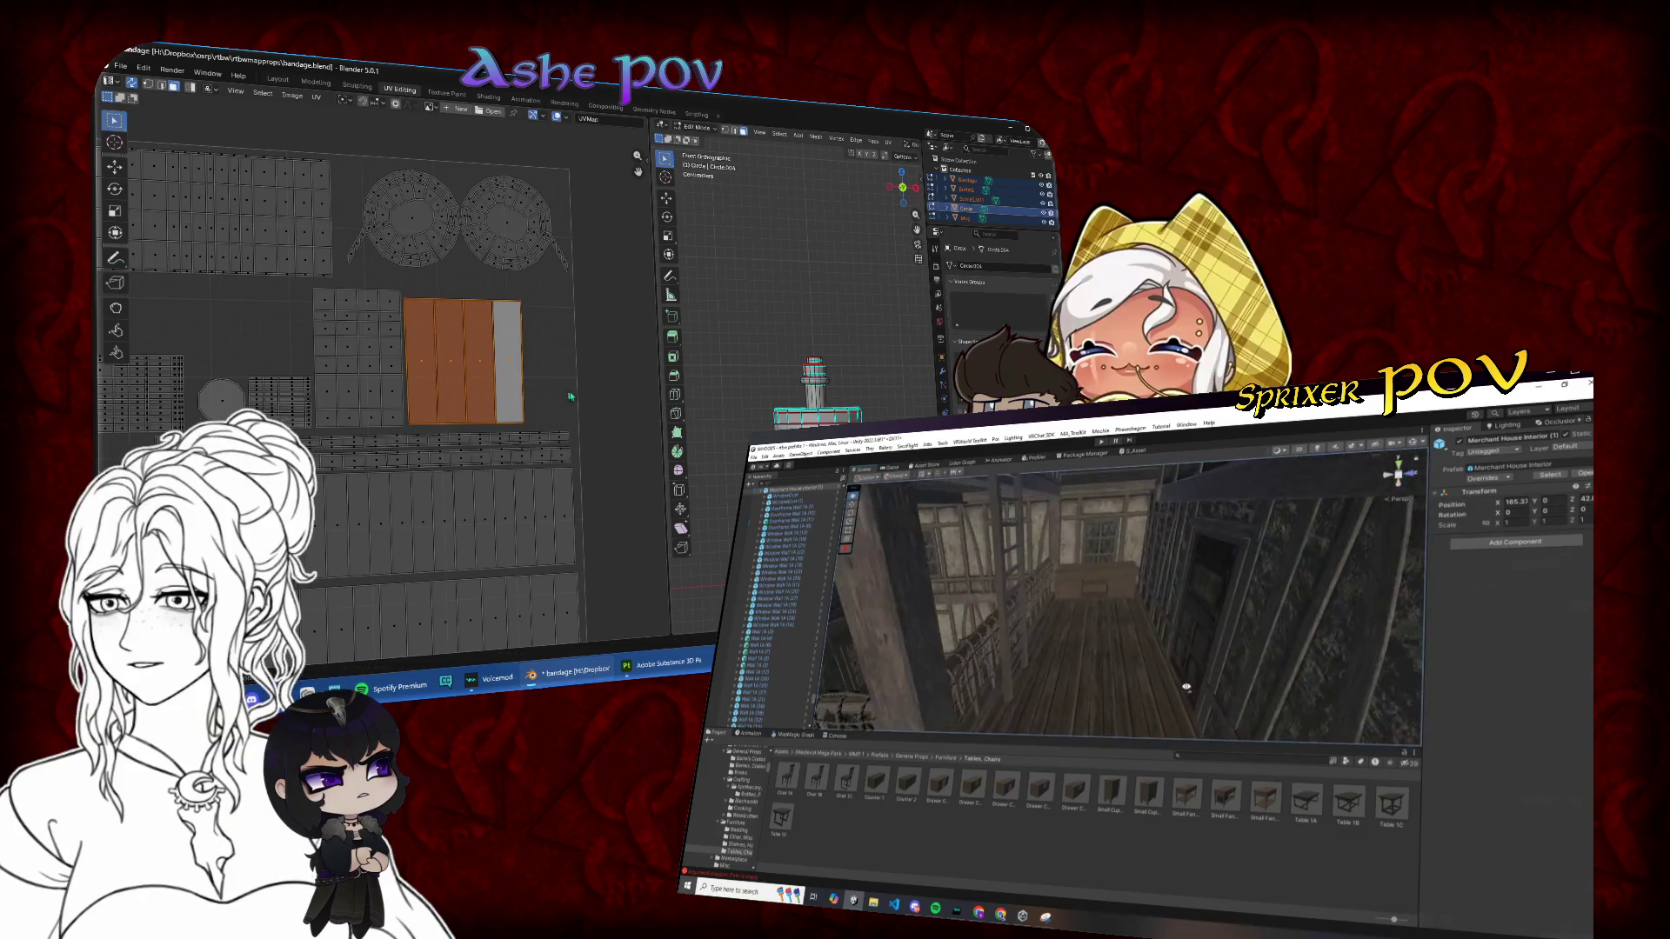
scroll(380, 469, down, 4)
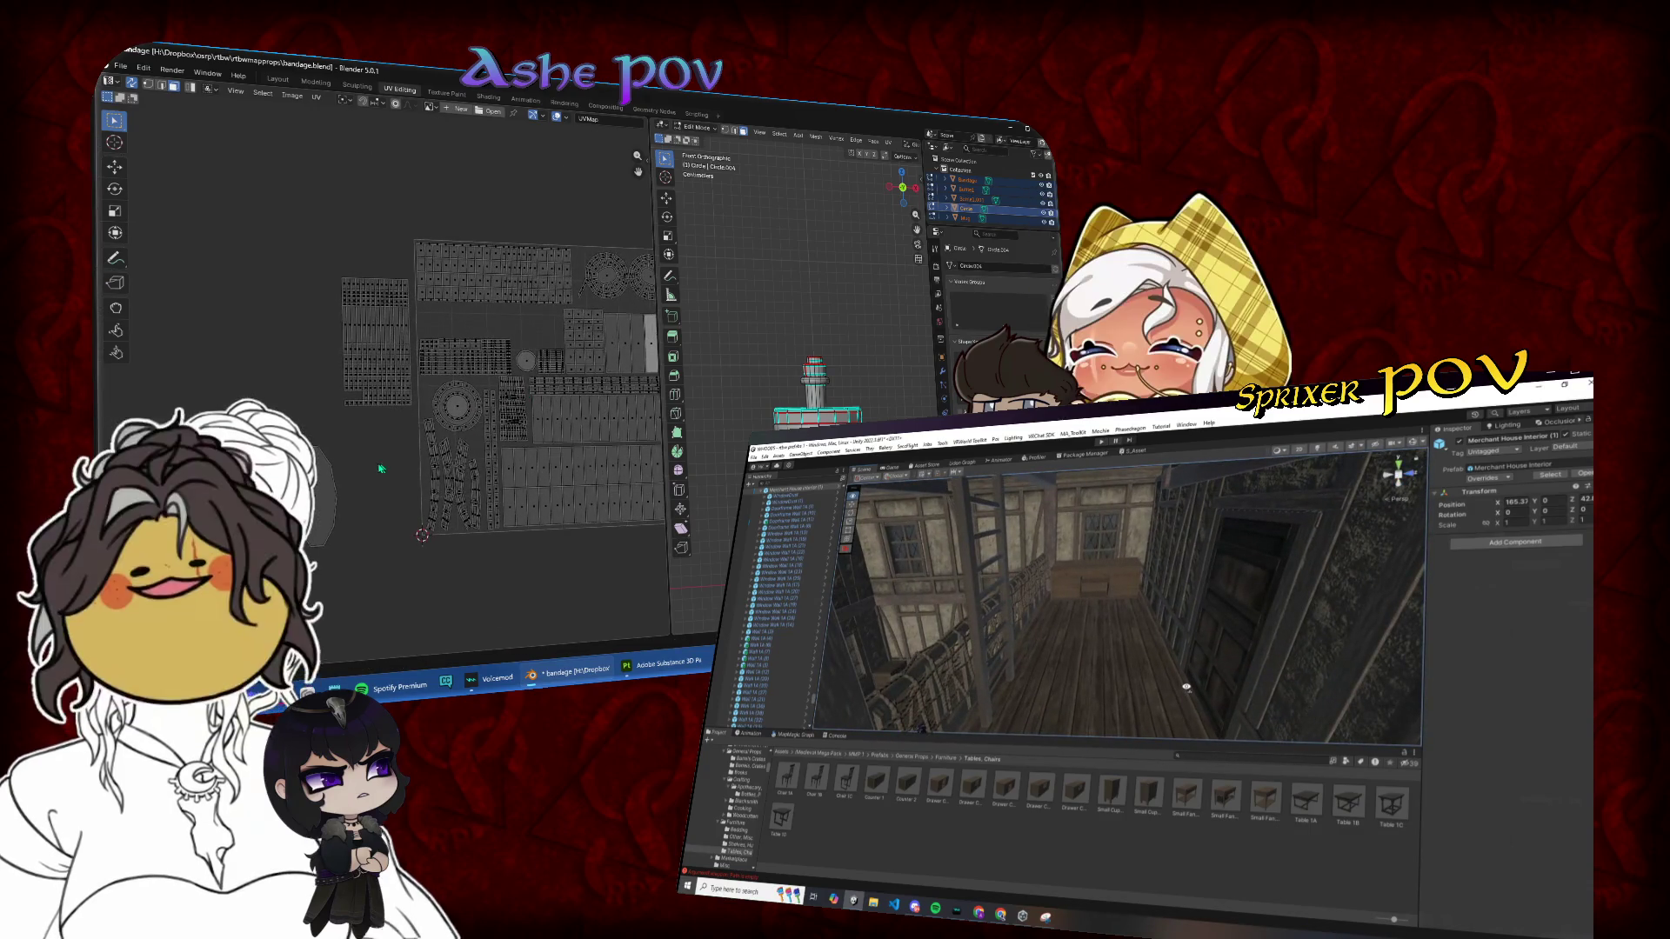
key(s)
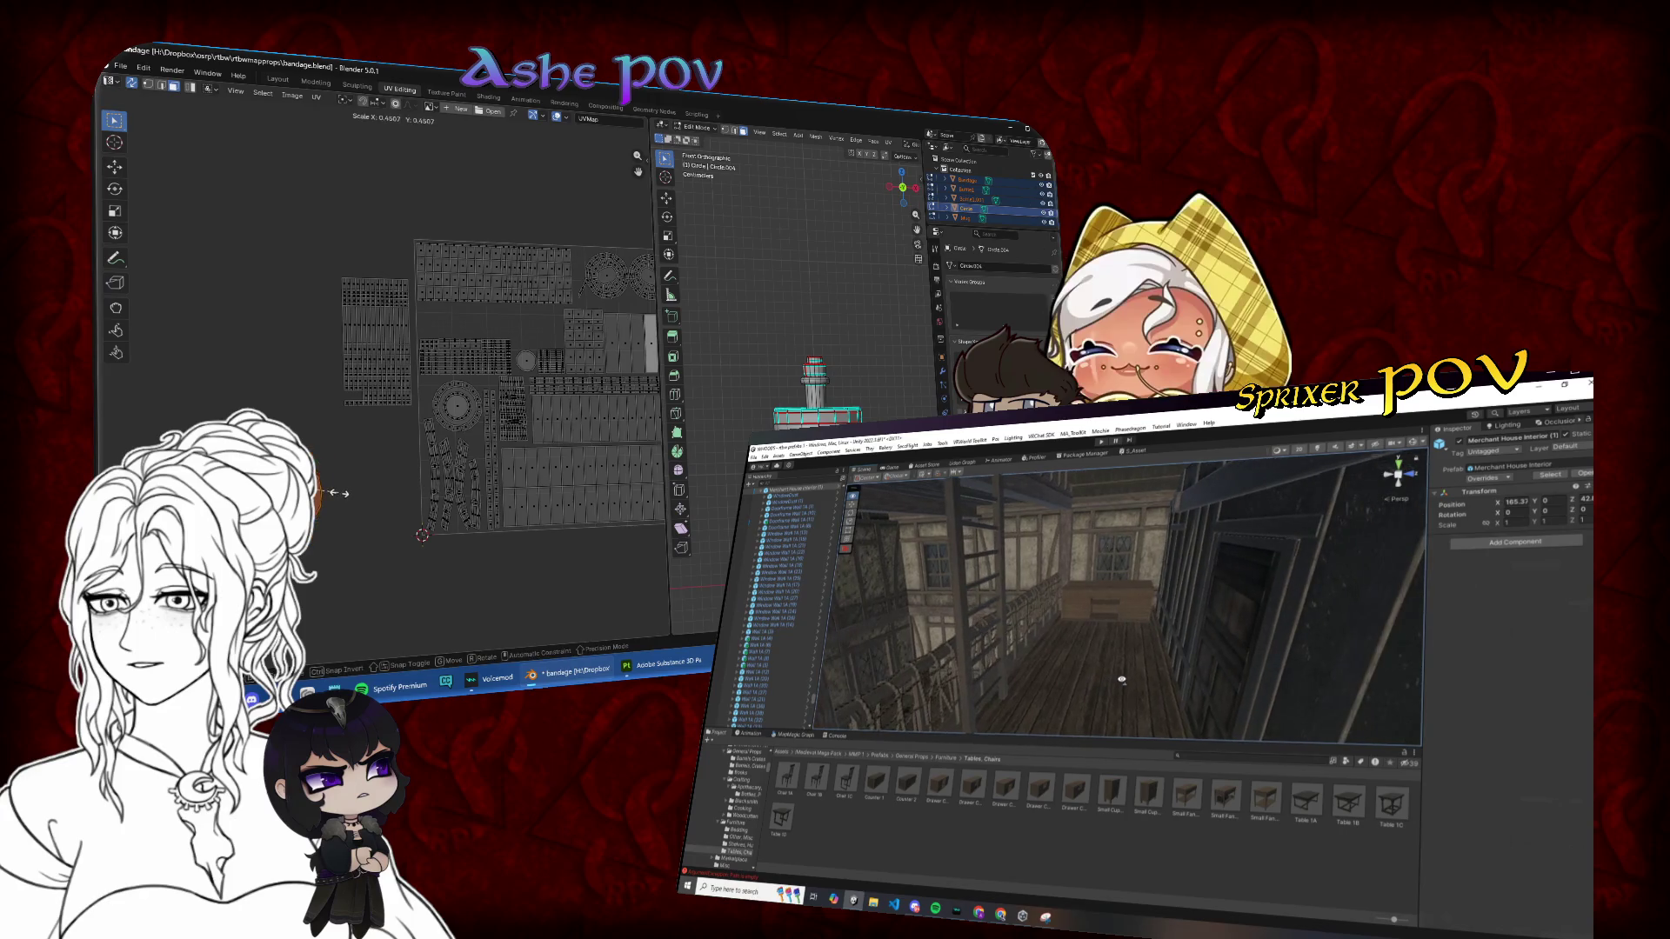
key(KP_Decimal)
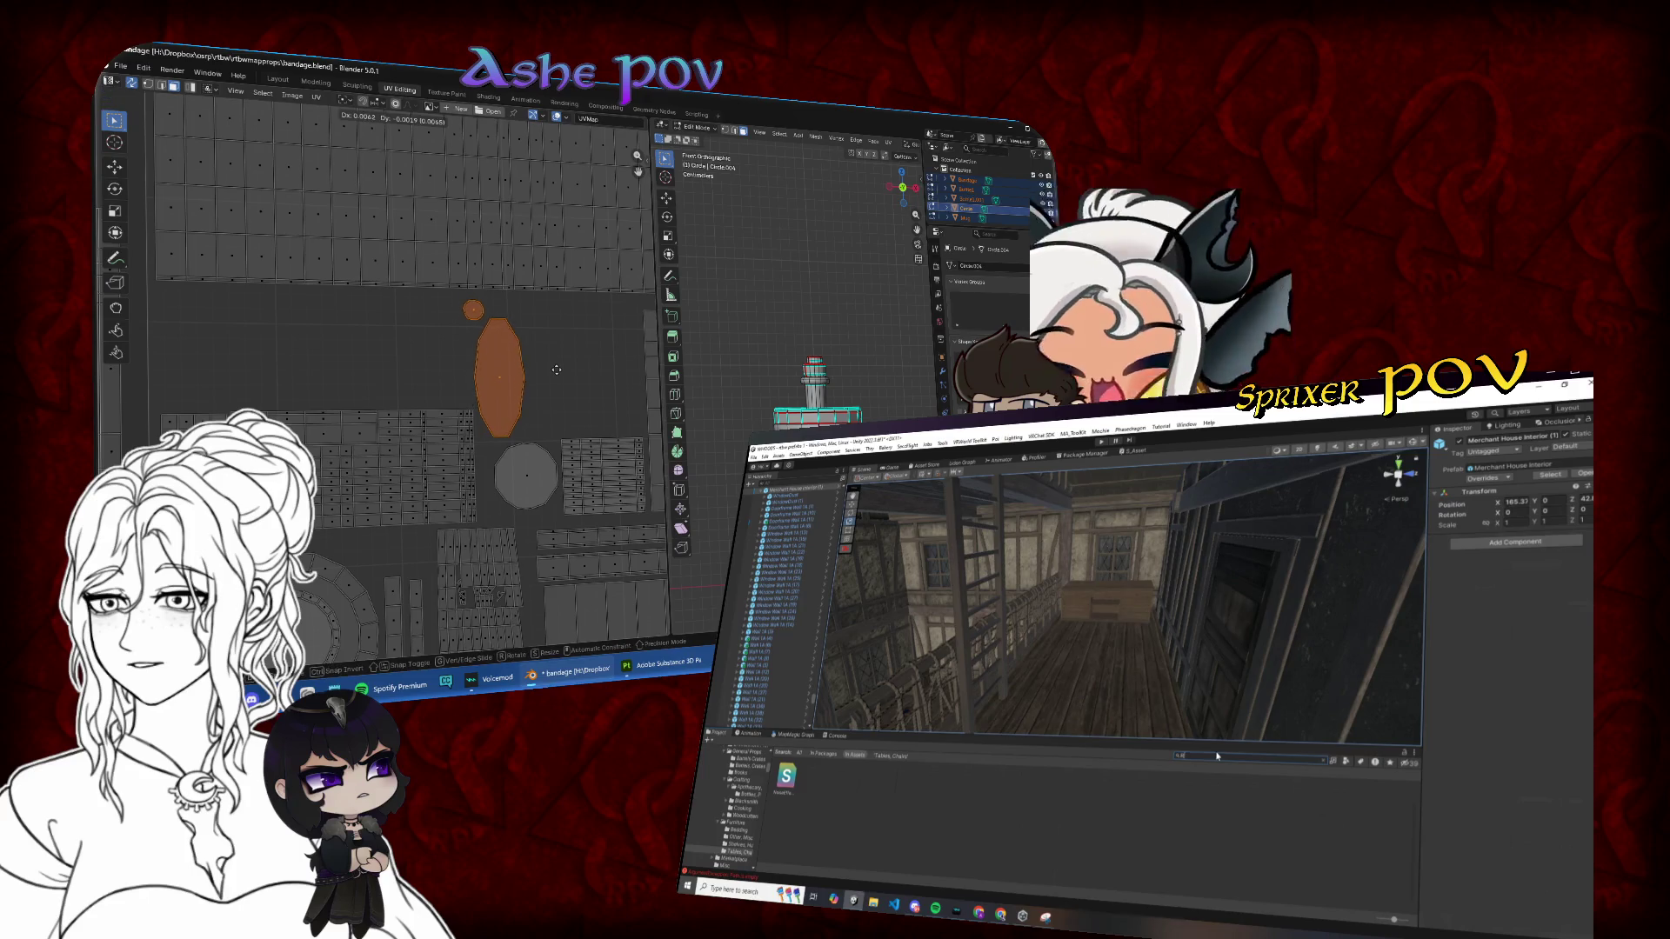
Step: Filter Unity assets to Prefabs and place the red rug in the hallway; rotate the box-selected UV island
scroll(559, 375, down, 3)
click(1348, 762)
drag(259, 235, 435, 471)
click(1364, 687)
key(r)
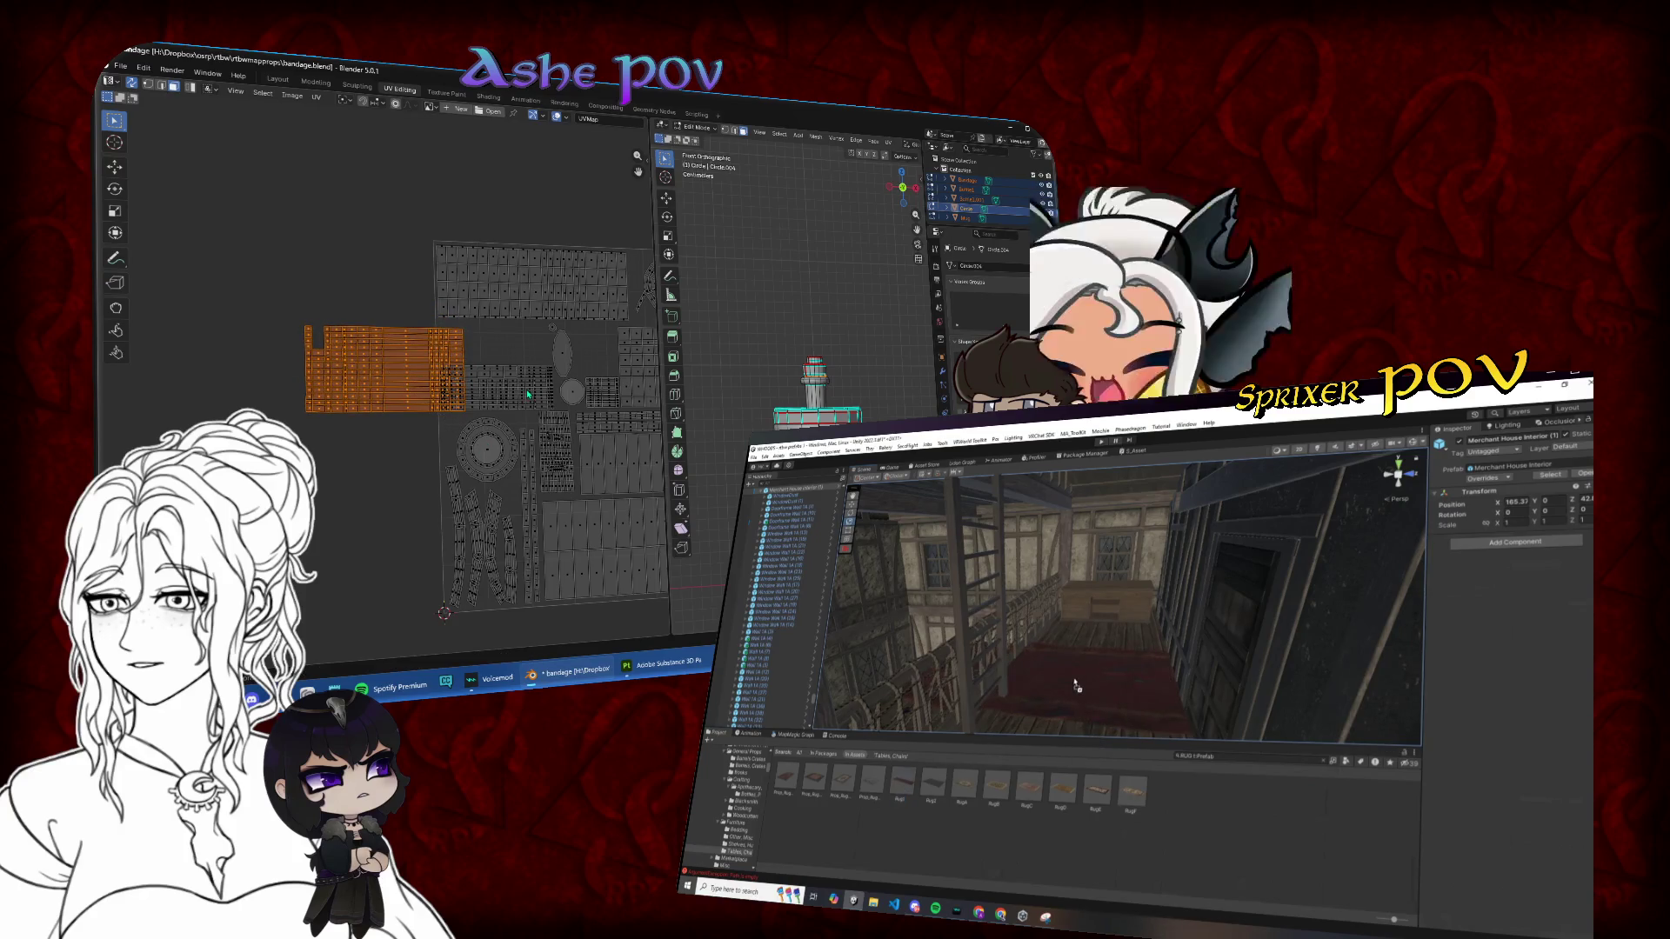
drag(1078, 703, 1078, 696)
Step: Reposition and rescale the striped UV island, and slide the rug along Z
key(g)
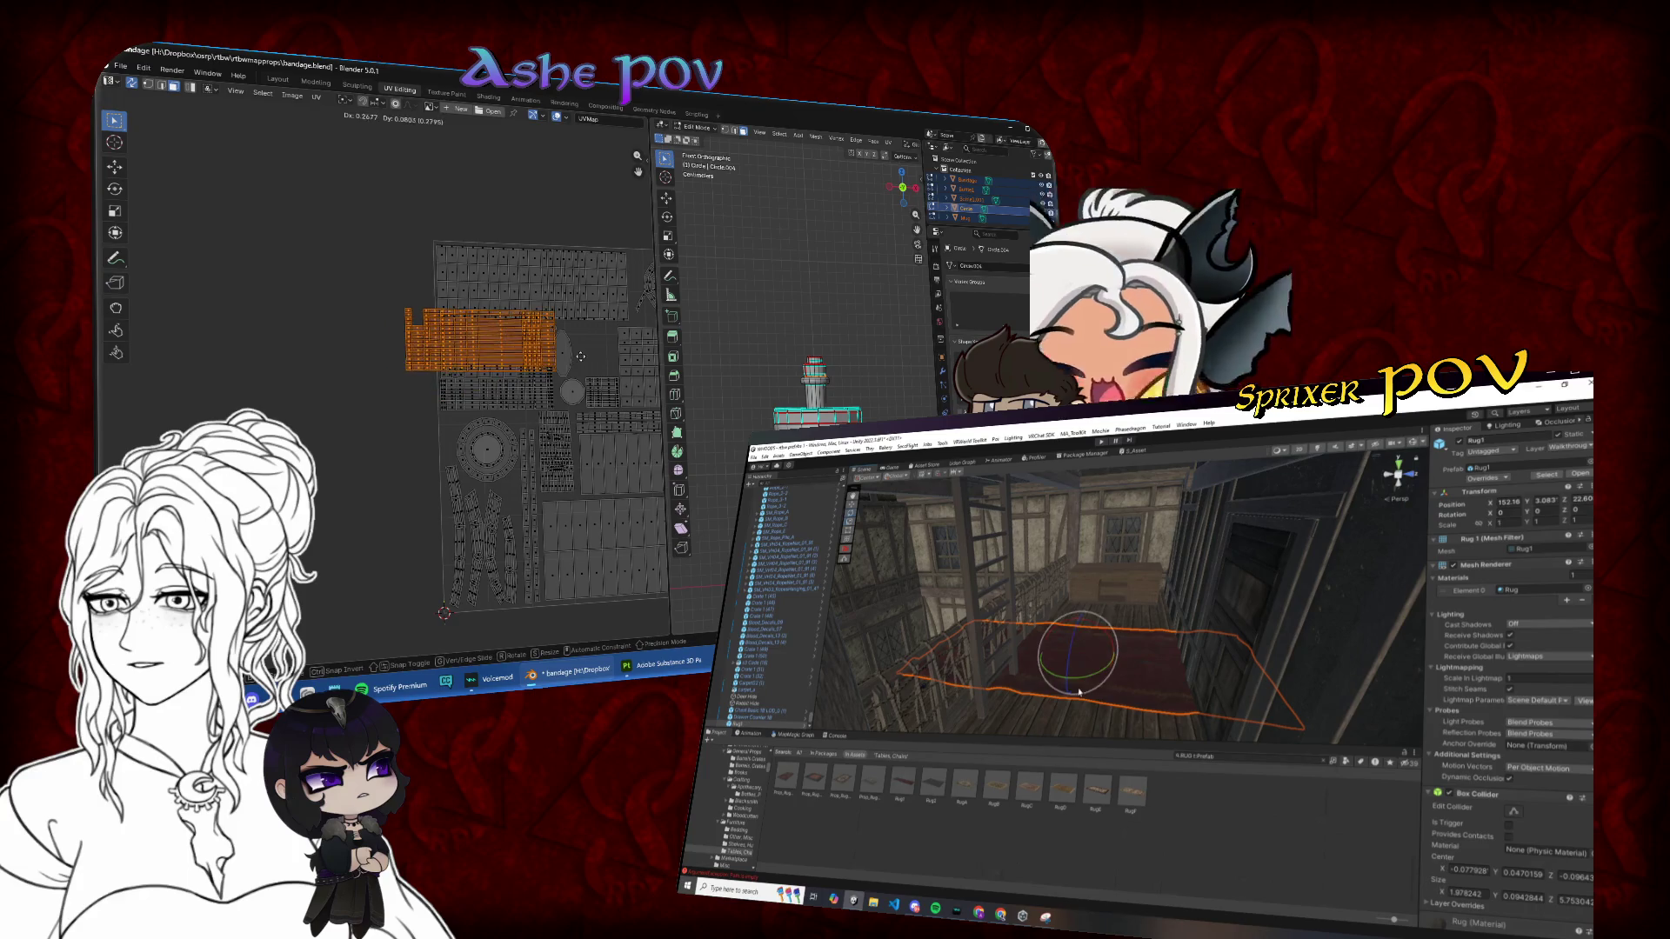
click(540, 356)
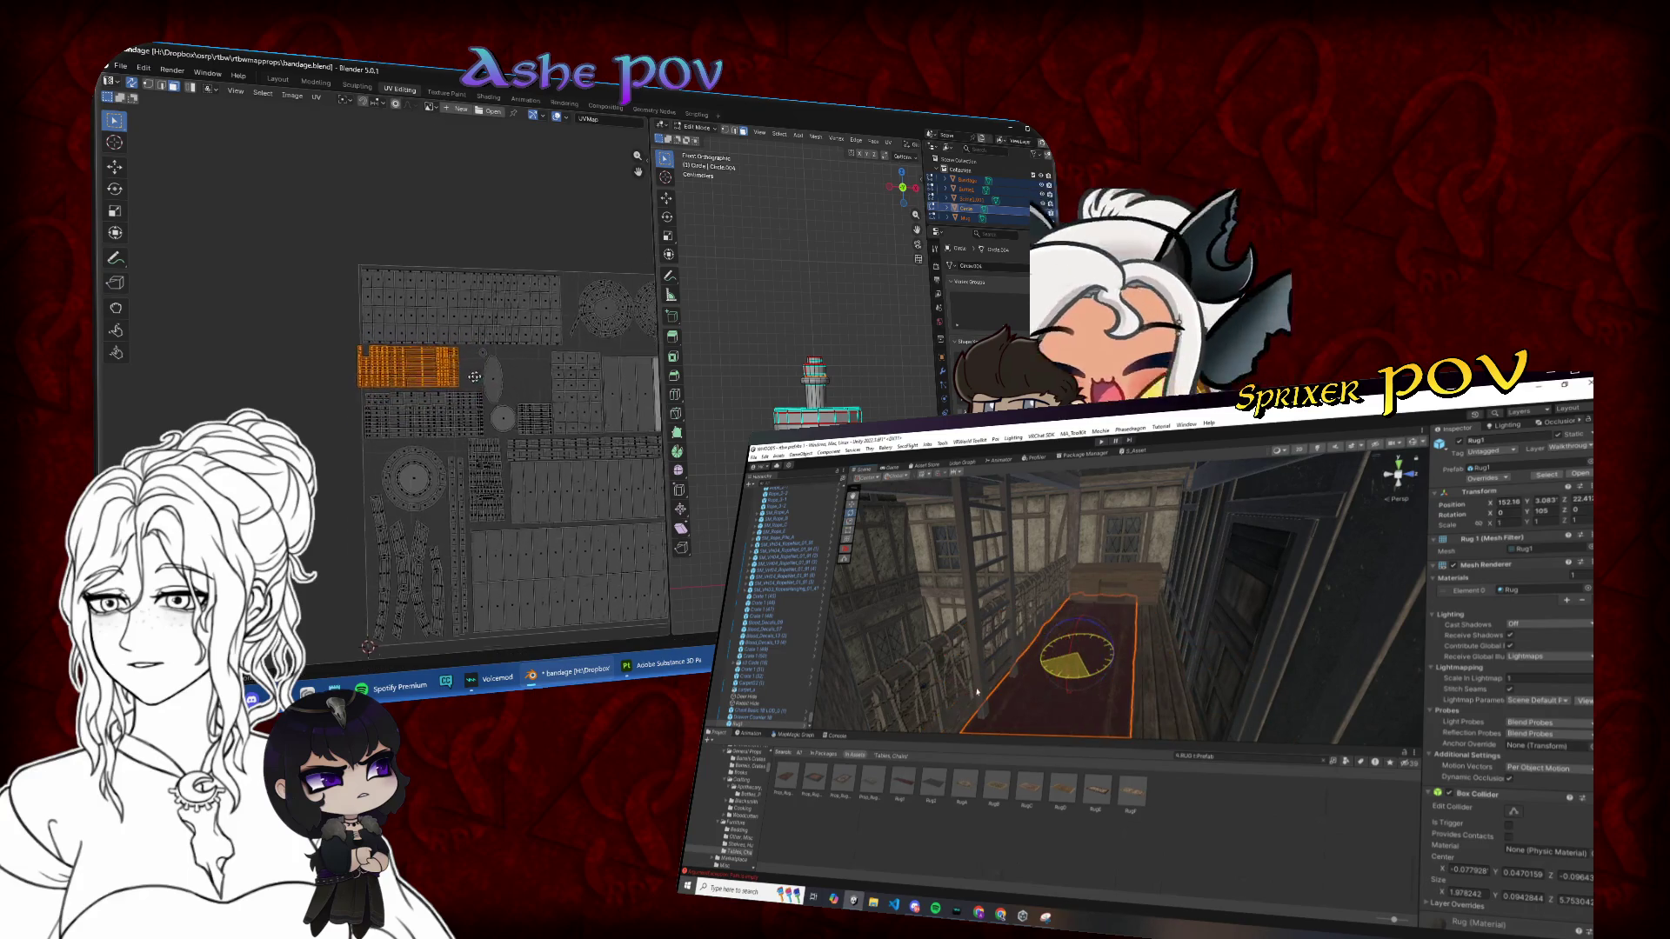
scroll(522, 365, up, 3)
key(g)
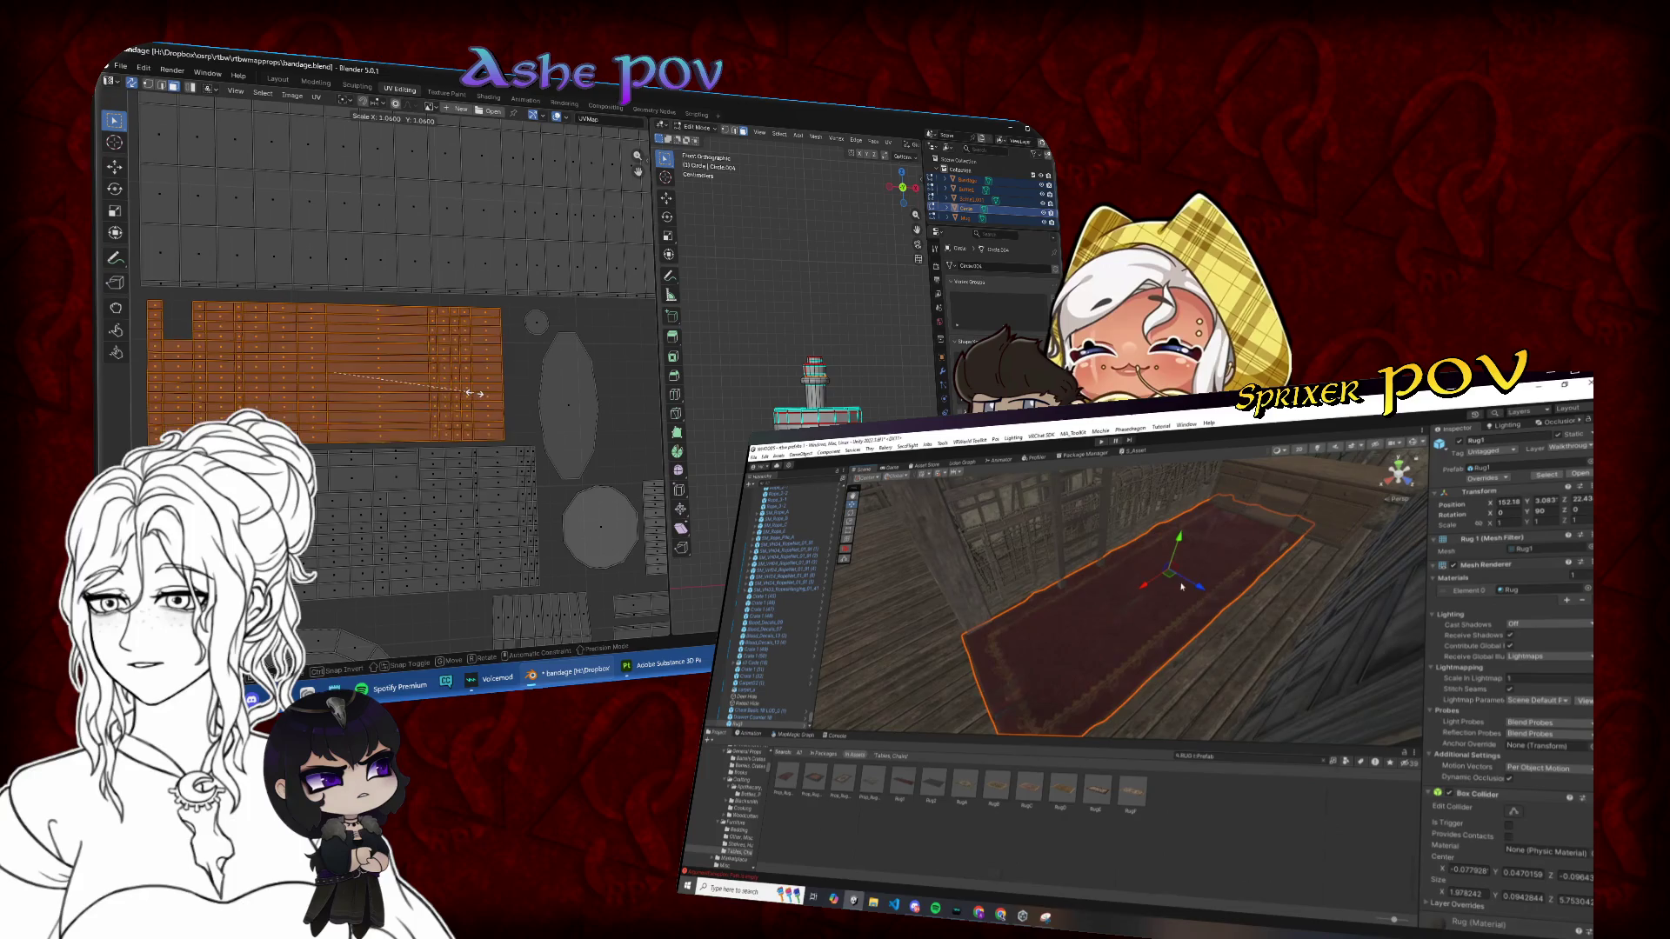
drag(1201, 588, 1216, 605)
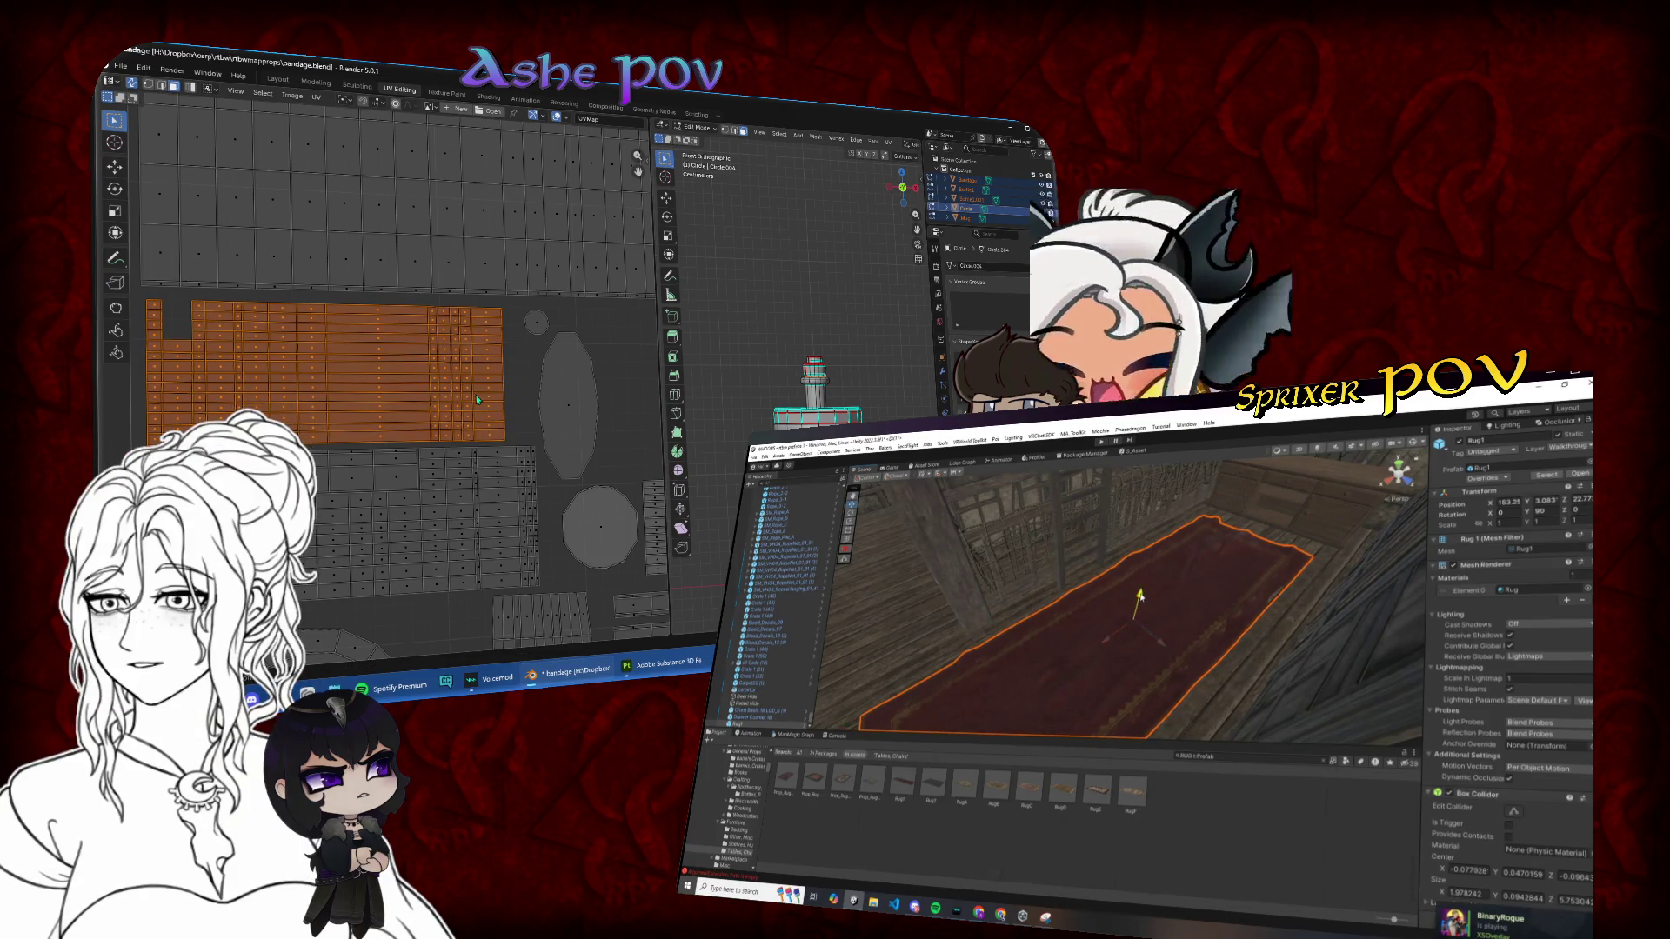
drag(1139, 608, 1157, 648)
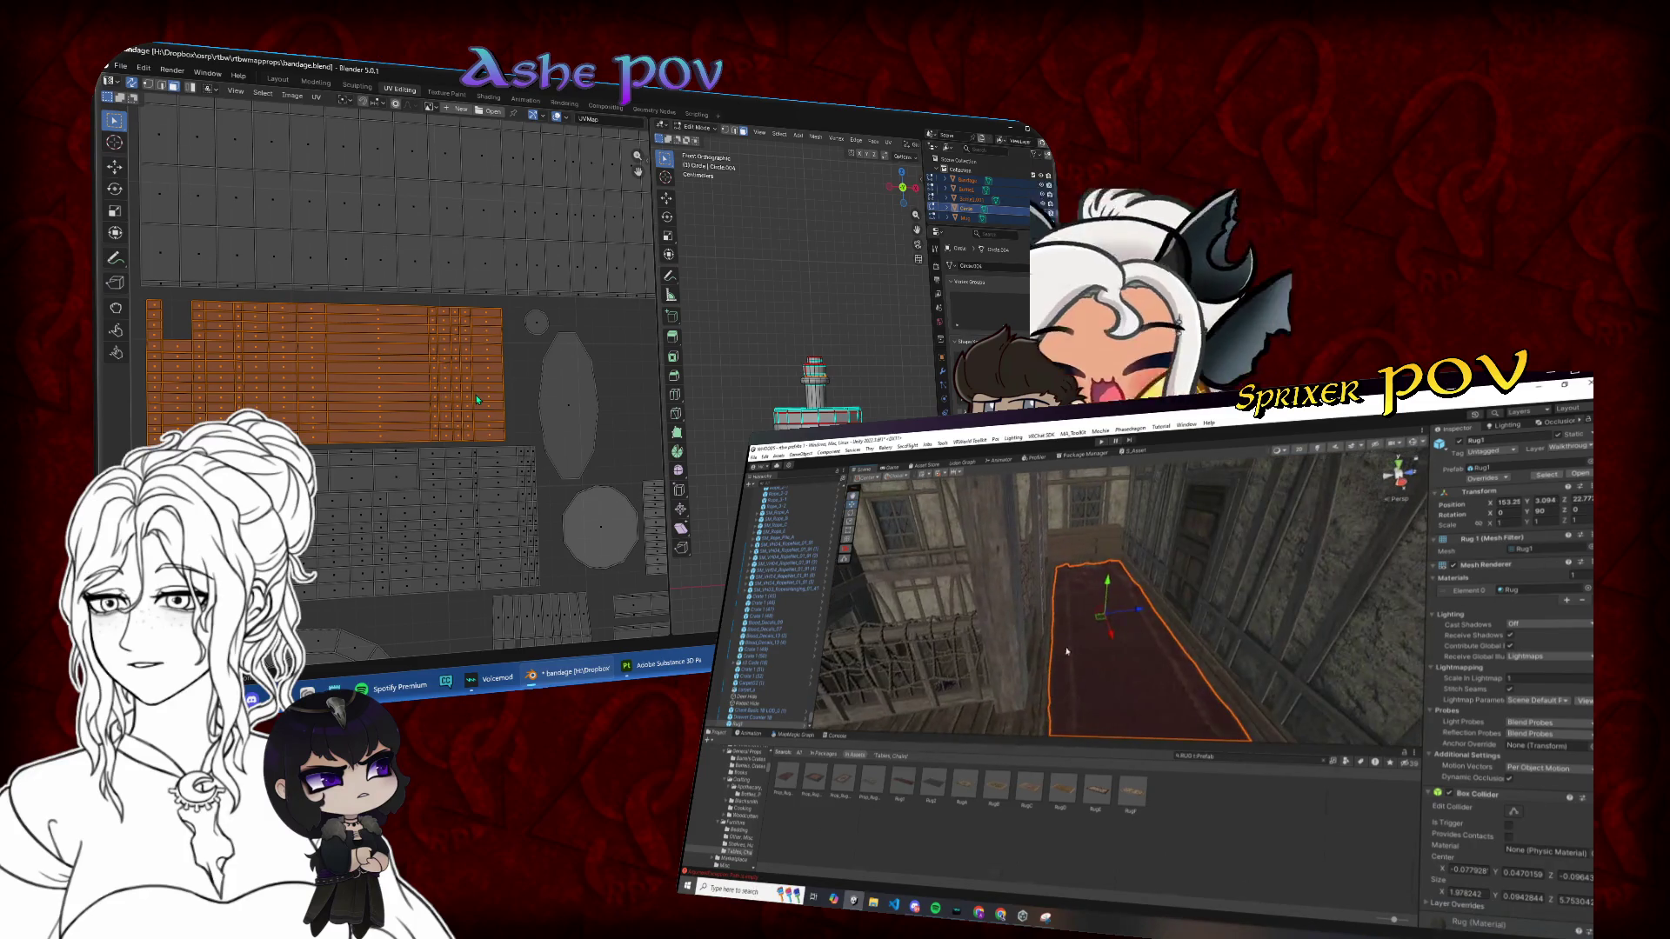
Step: Select the Merchant House Interior, widen the balcony view, and exit Blender's Edit Mode
click(979, 637)
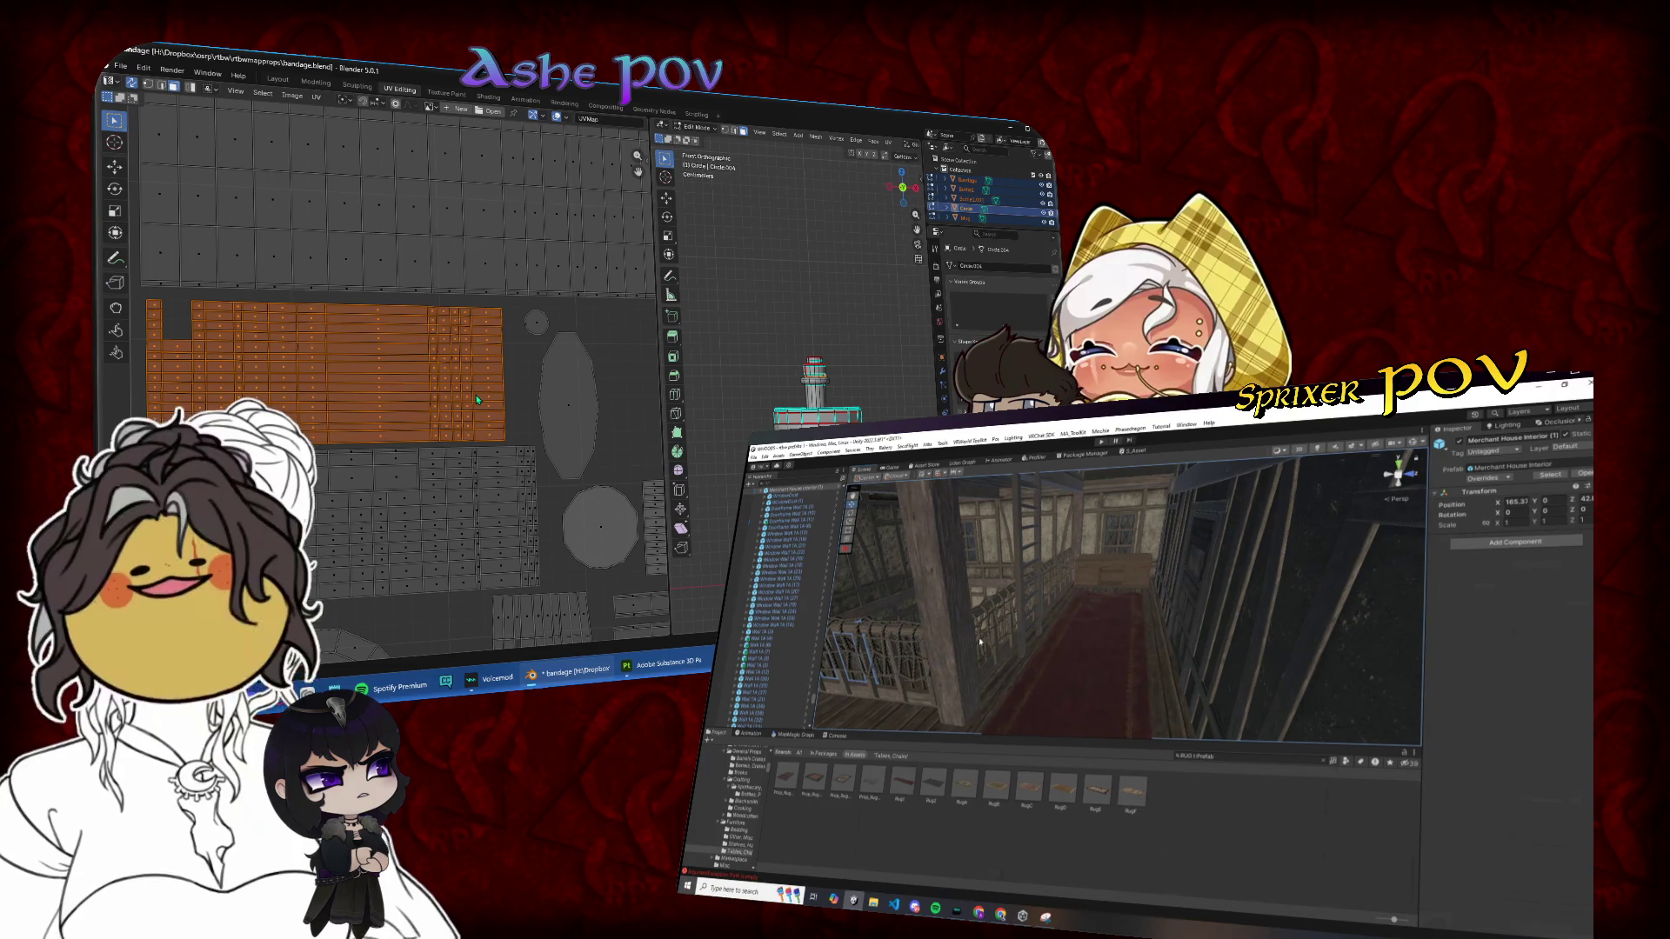
mouse_move(1134, 638)
mouse_down()
mouse_move(1000, 648)
mouse_move(1018, 661)
mouse_up()
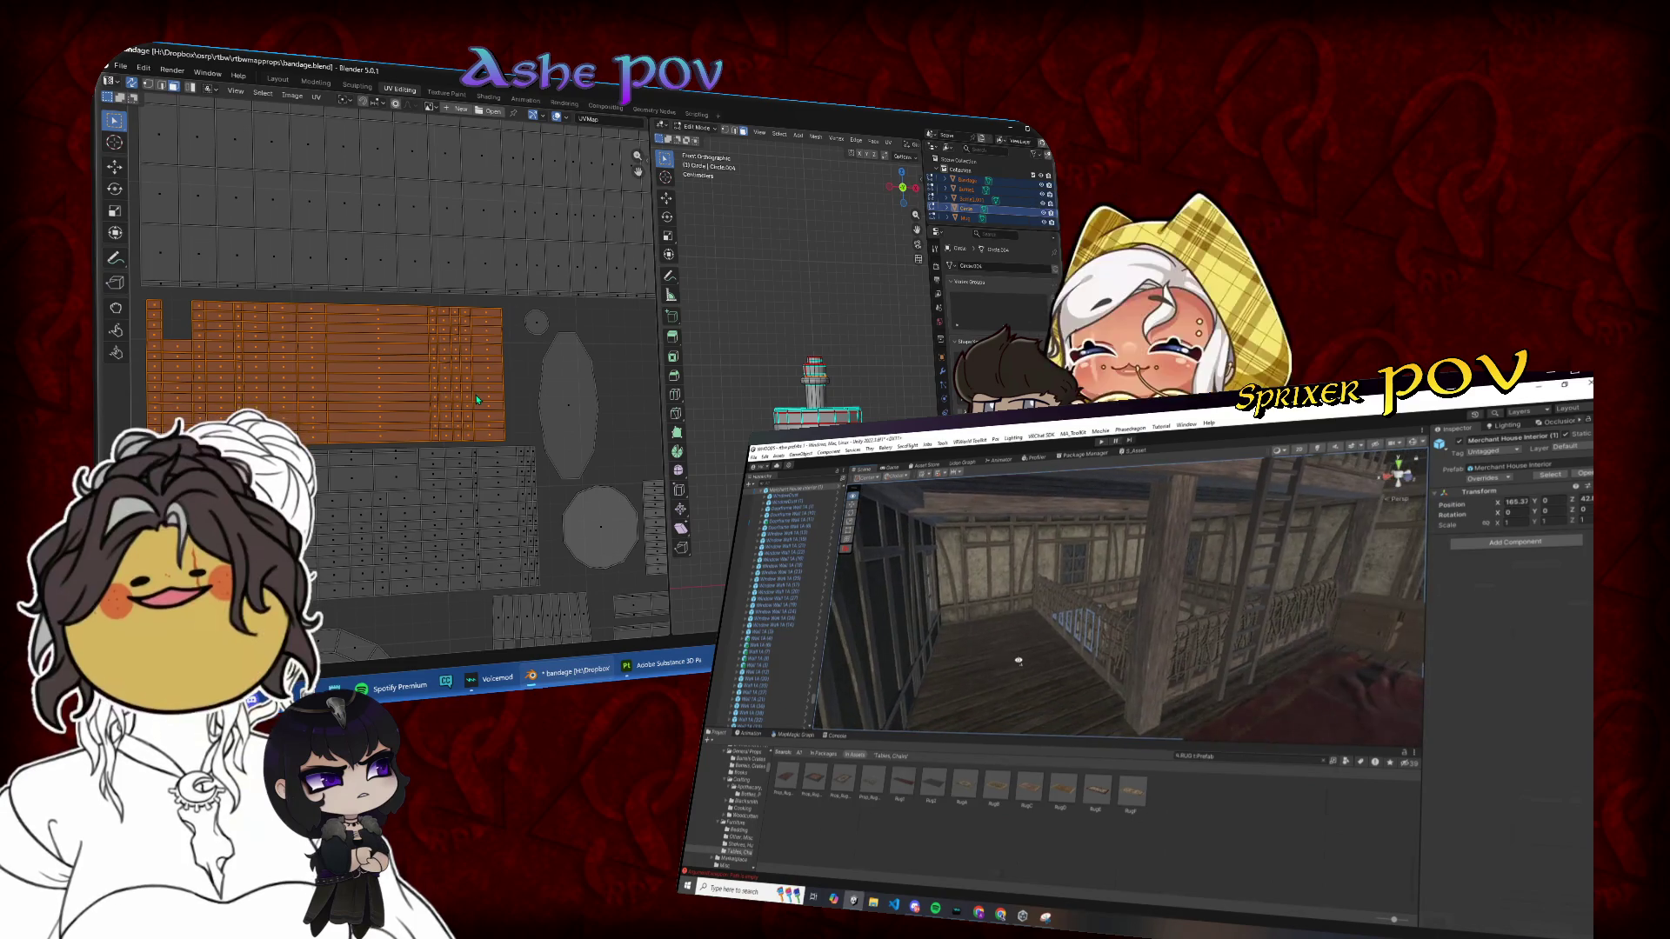
scroll(487, 397, down, 5)
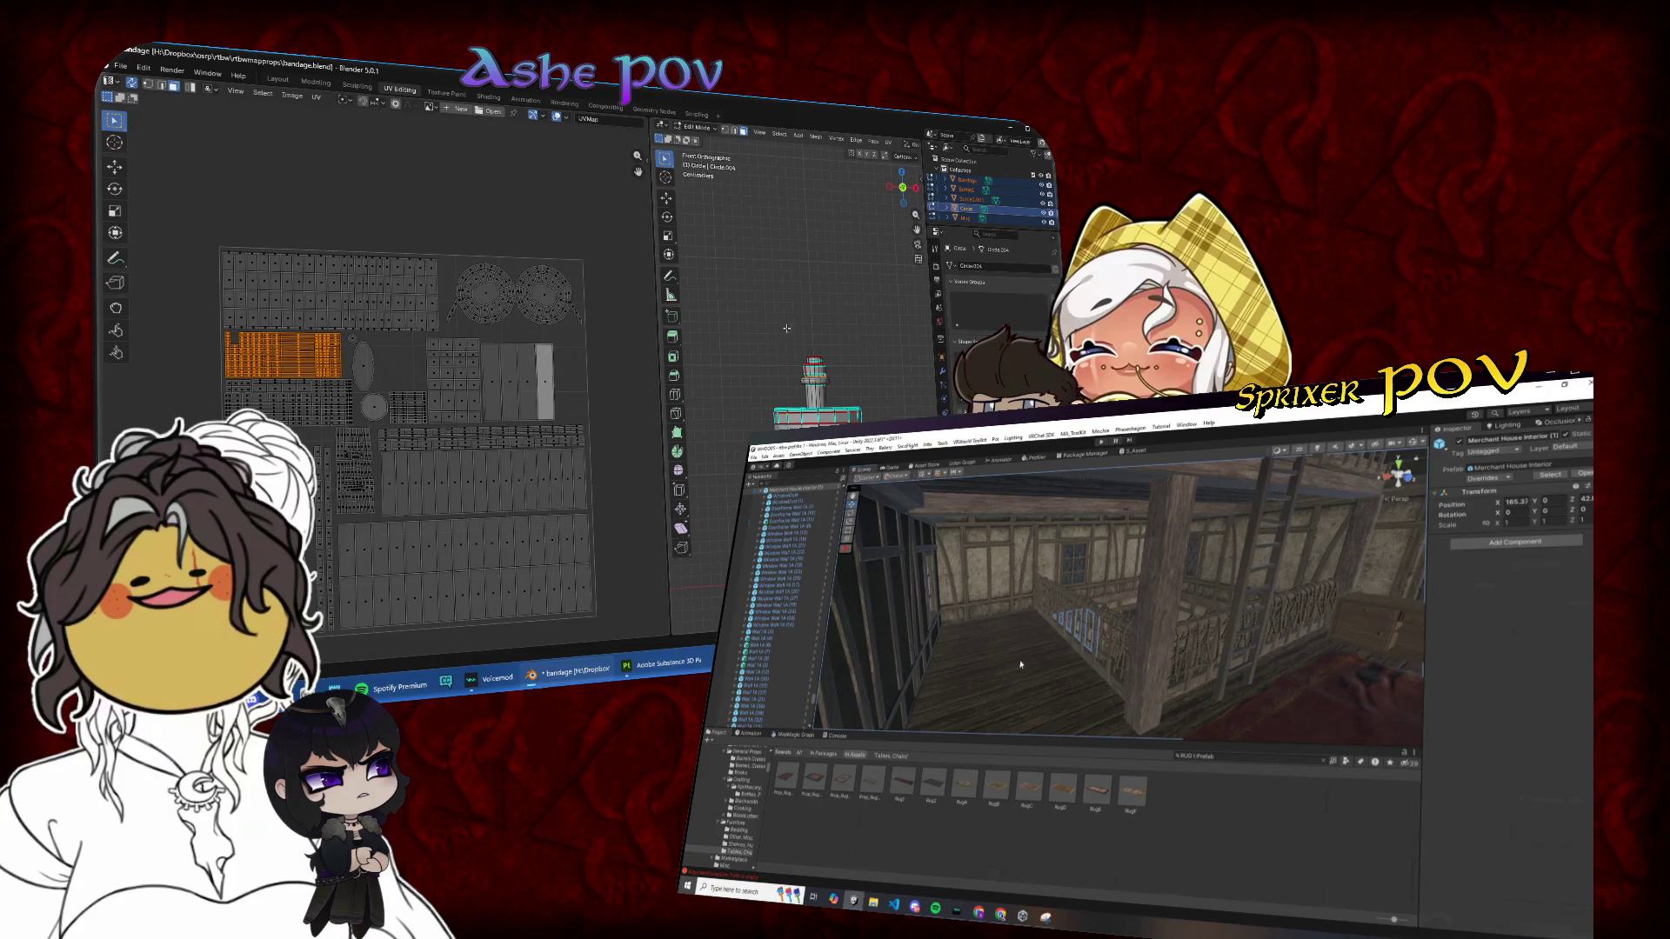
key(Tab)
drag(1026, 671, 1009, 671)
Step: Show Bottle1.001's UVs alongside another prop, then hide the Mug with H
click(970, 201)
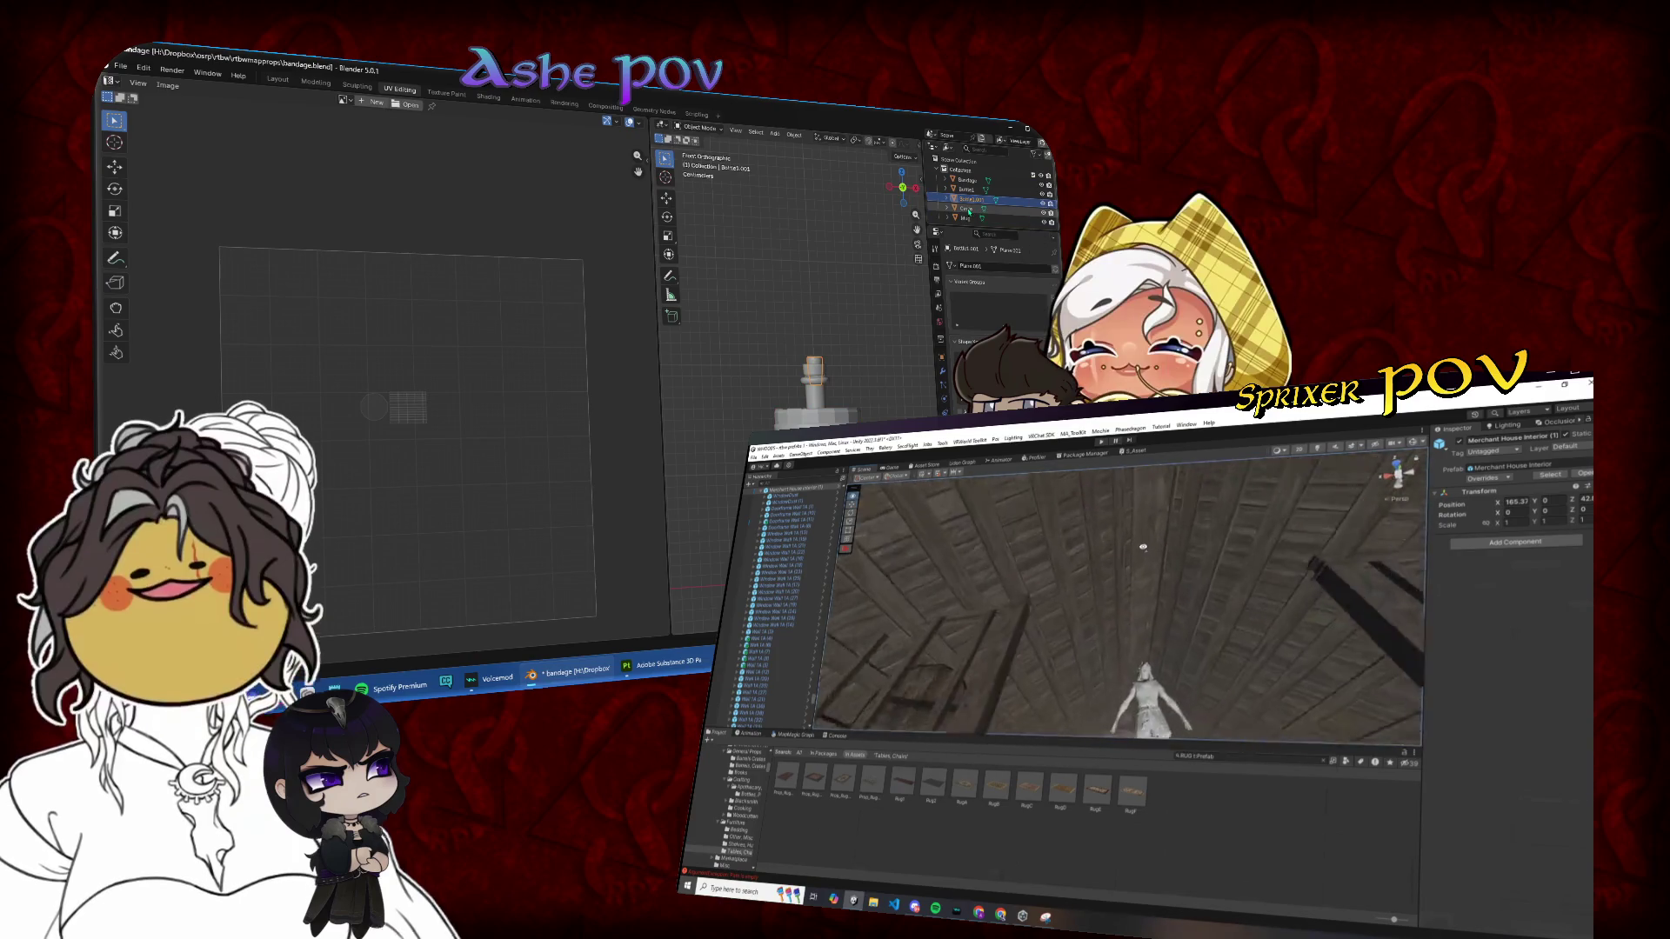
ctrl+click(968, 211)
mouse_move(1160, 663)
mouse_down()
mouse_move(1020, 678)
mouse_move(1166, 655)
mouse_up()
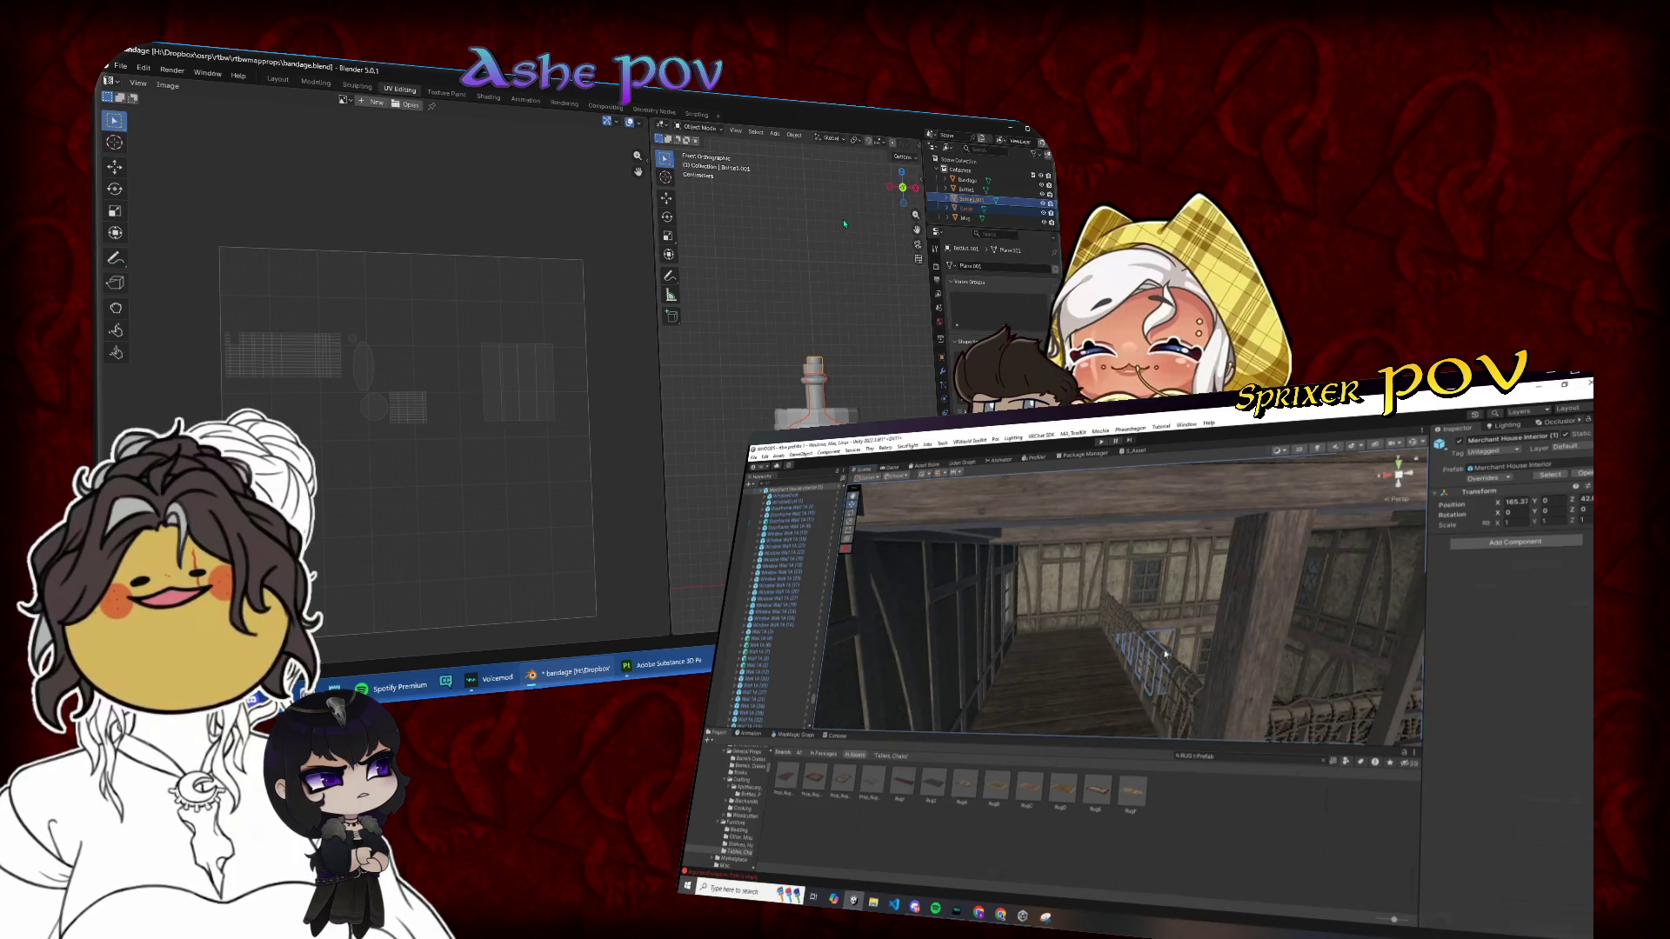
drag(843, 223, 844, 231)
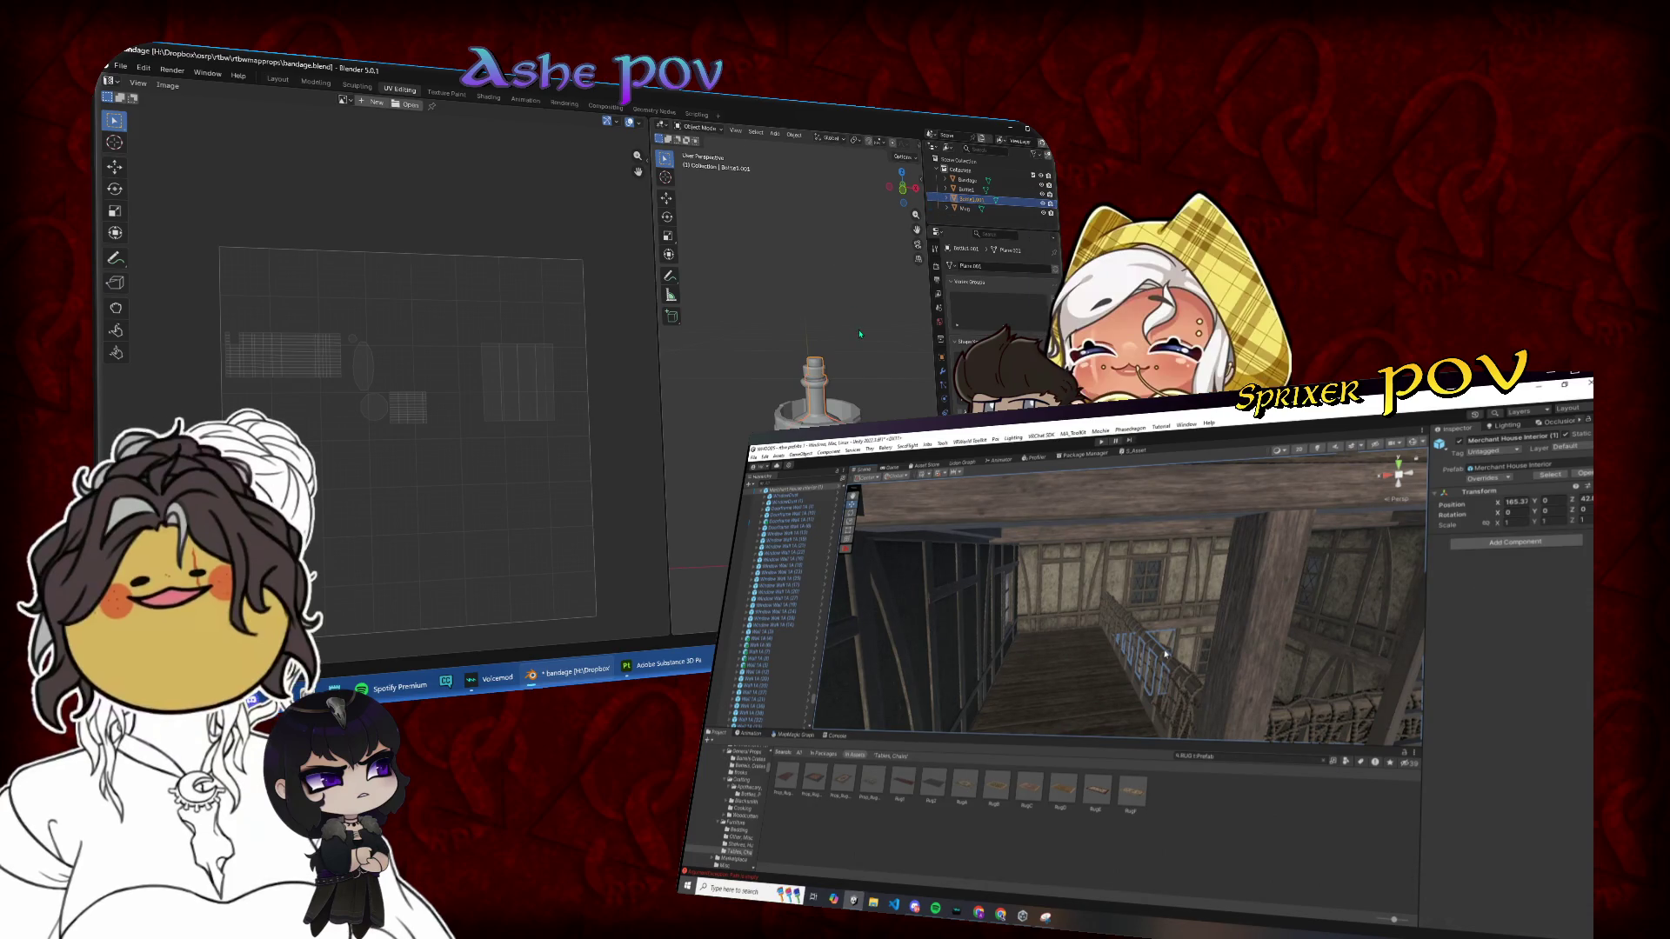
click(964, 209)
key(h)
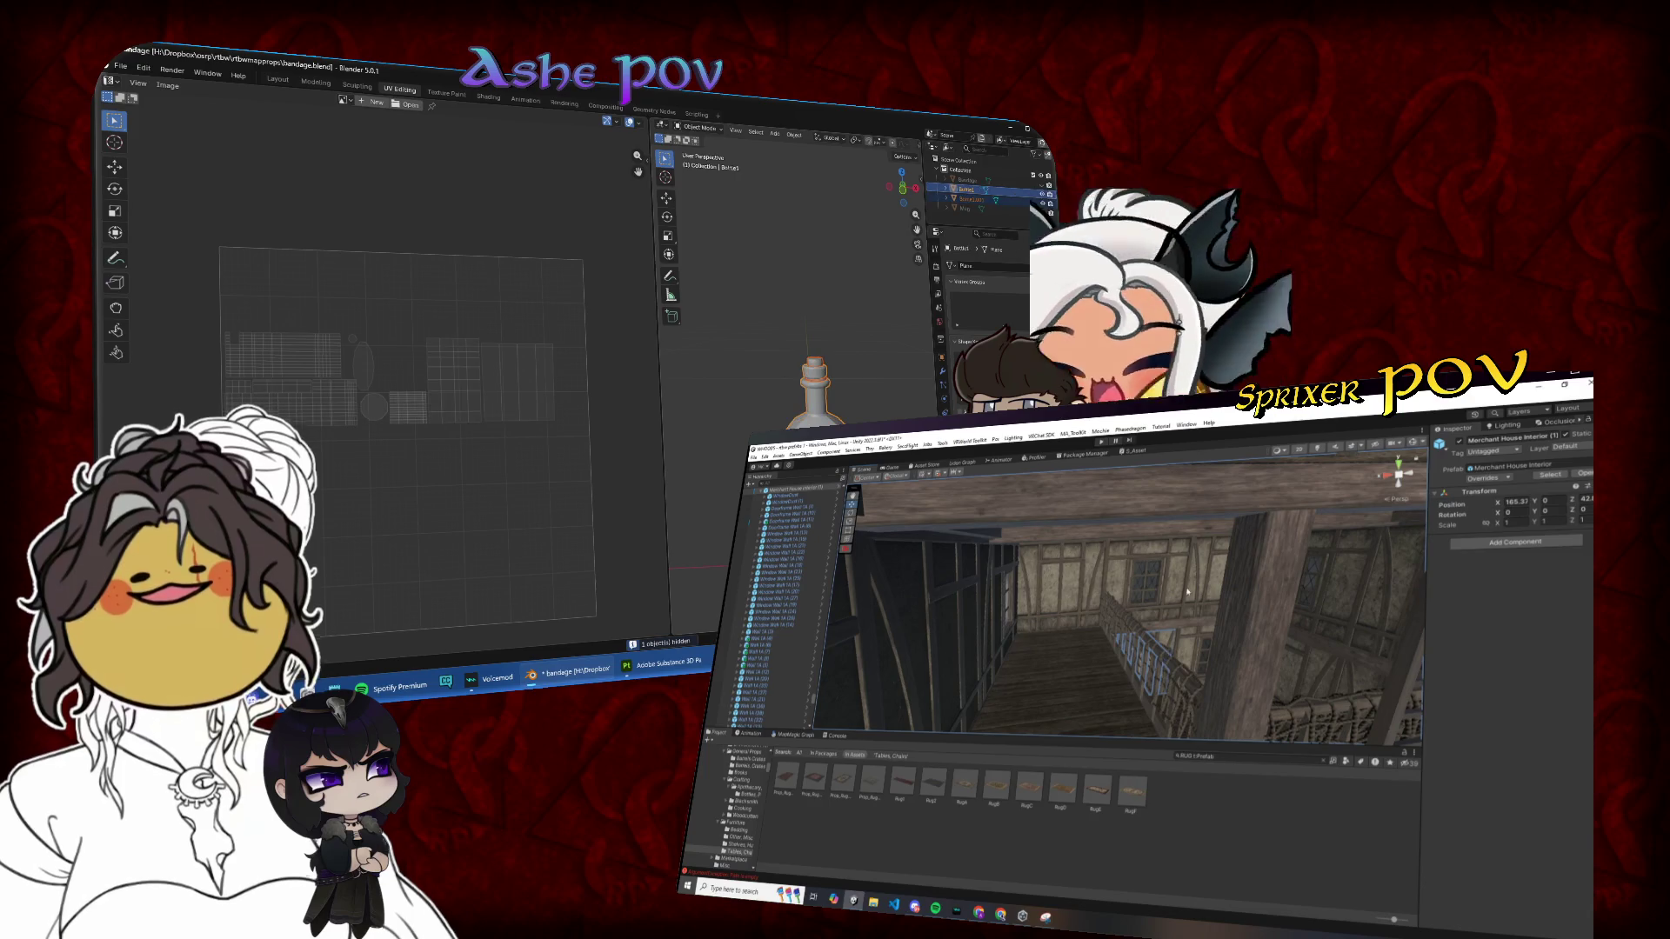
Step: Select Bottle1 and toggle Edit Mode to inspect its UVs with everything selected
click(965, 189)
scroll(416, 354, up, 4)
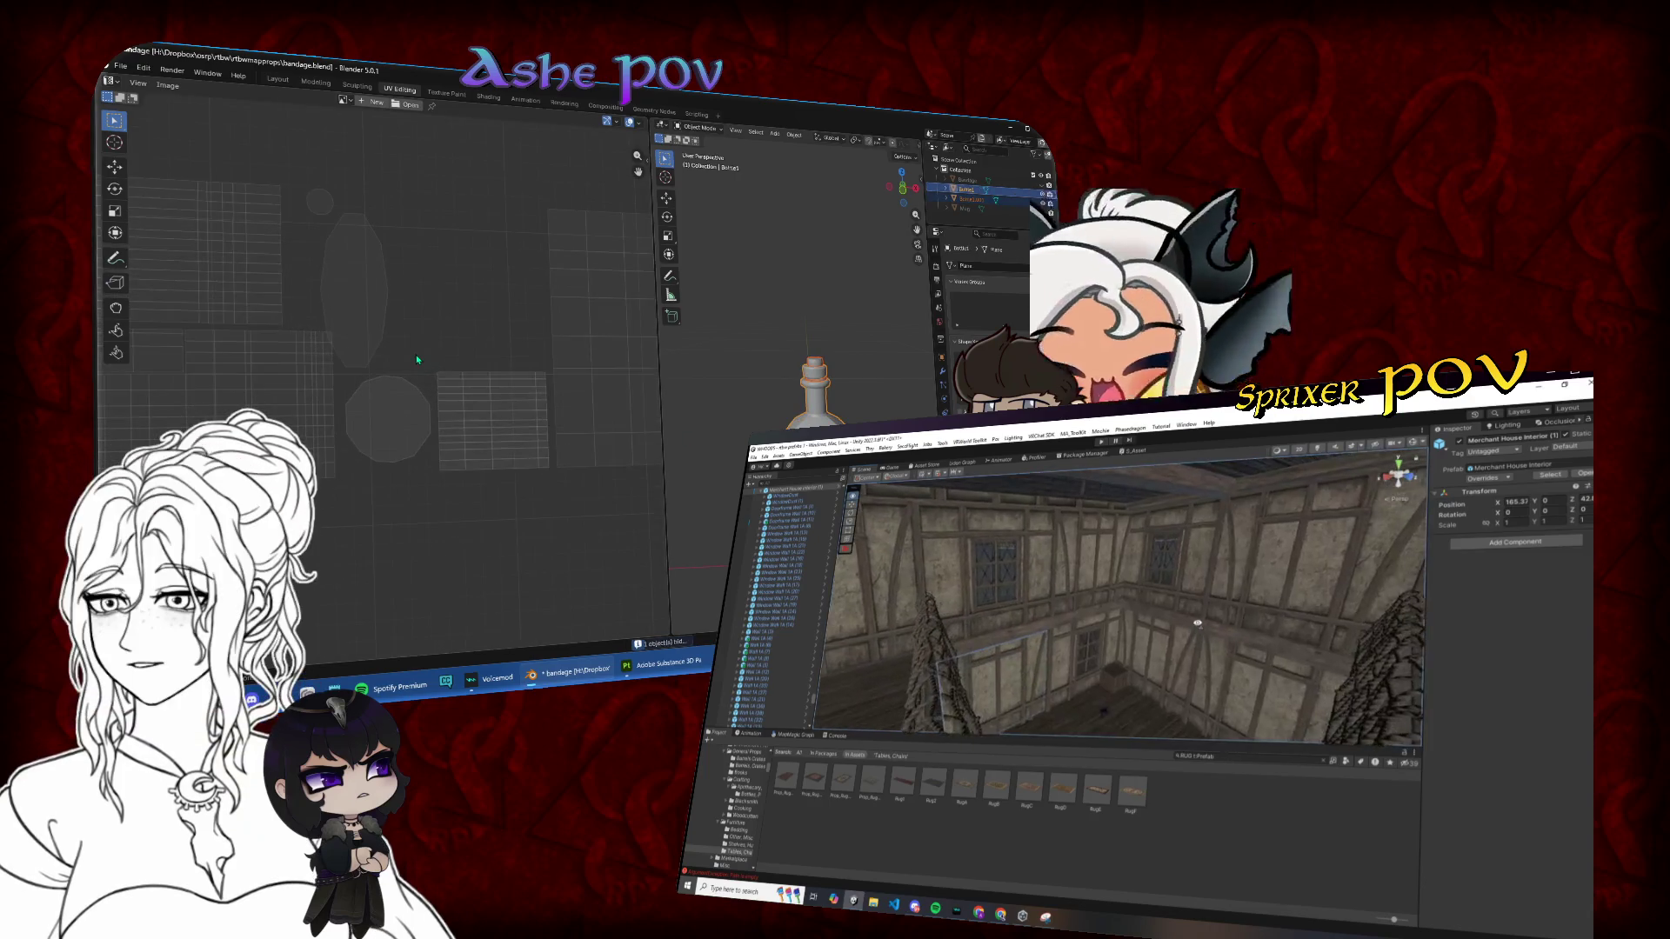
key(Tab)
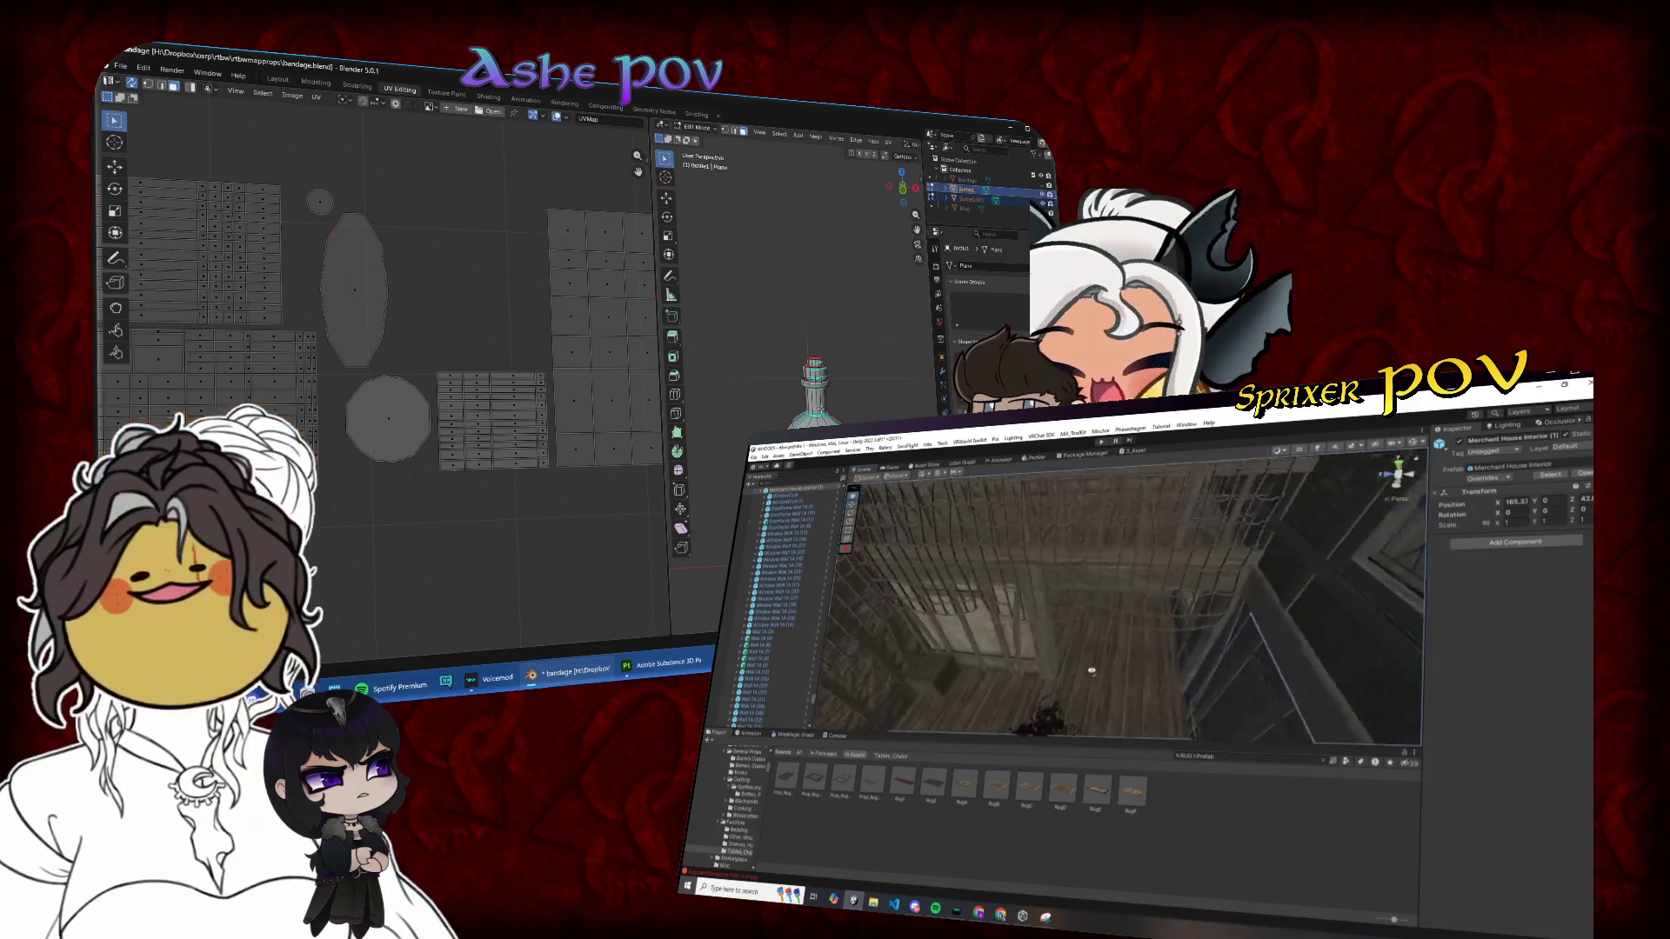
key(a)
key(Tab)
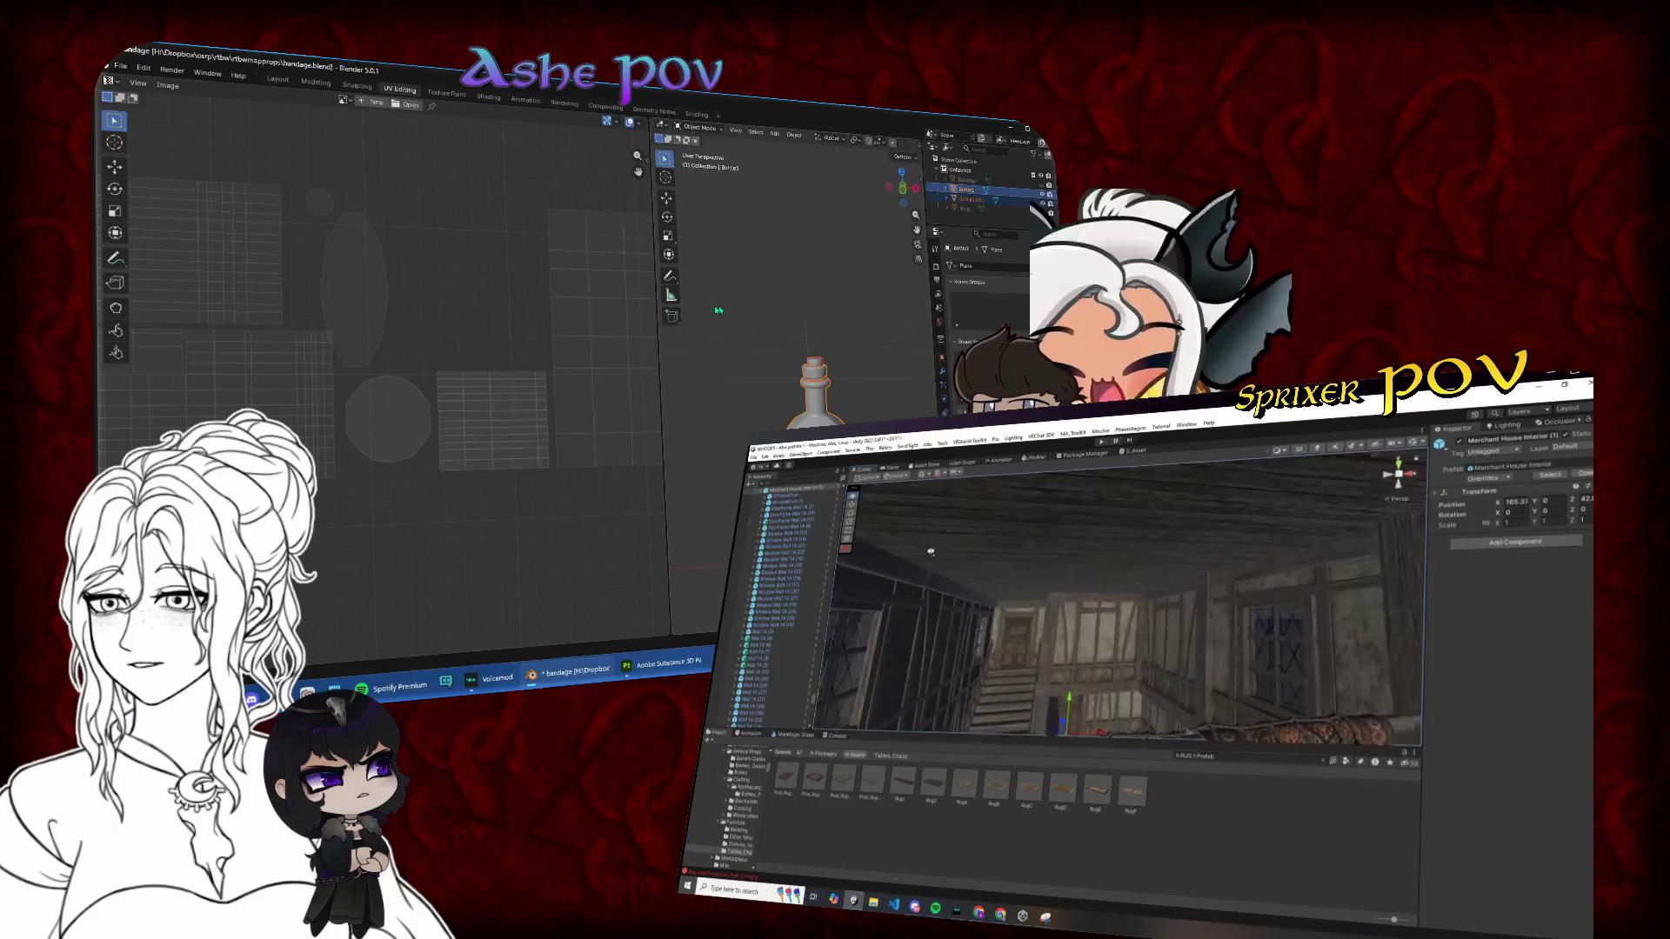
scroll(533, 296, up, 2)
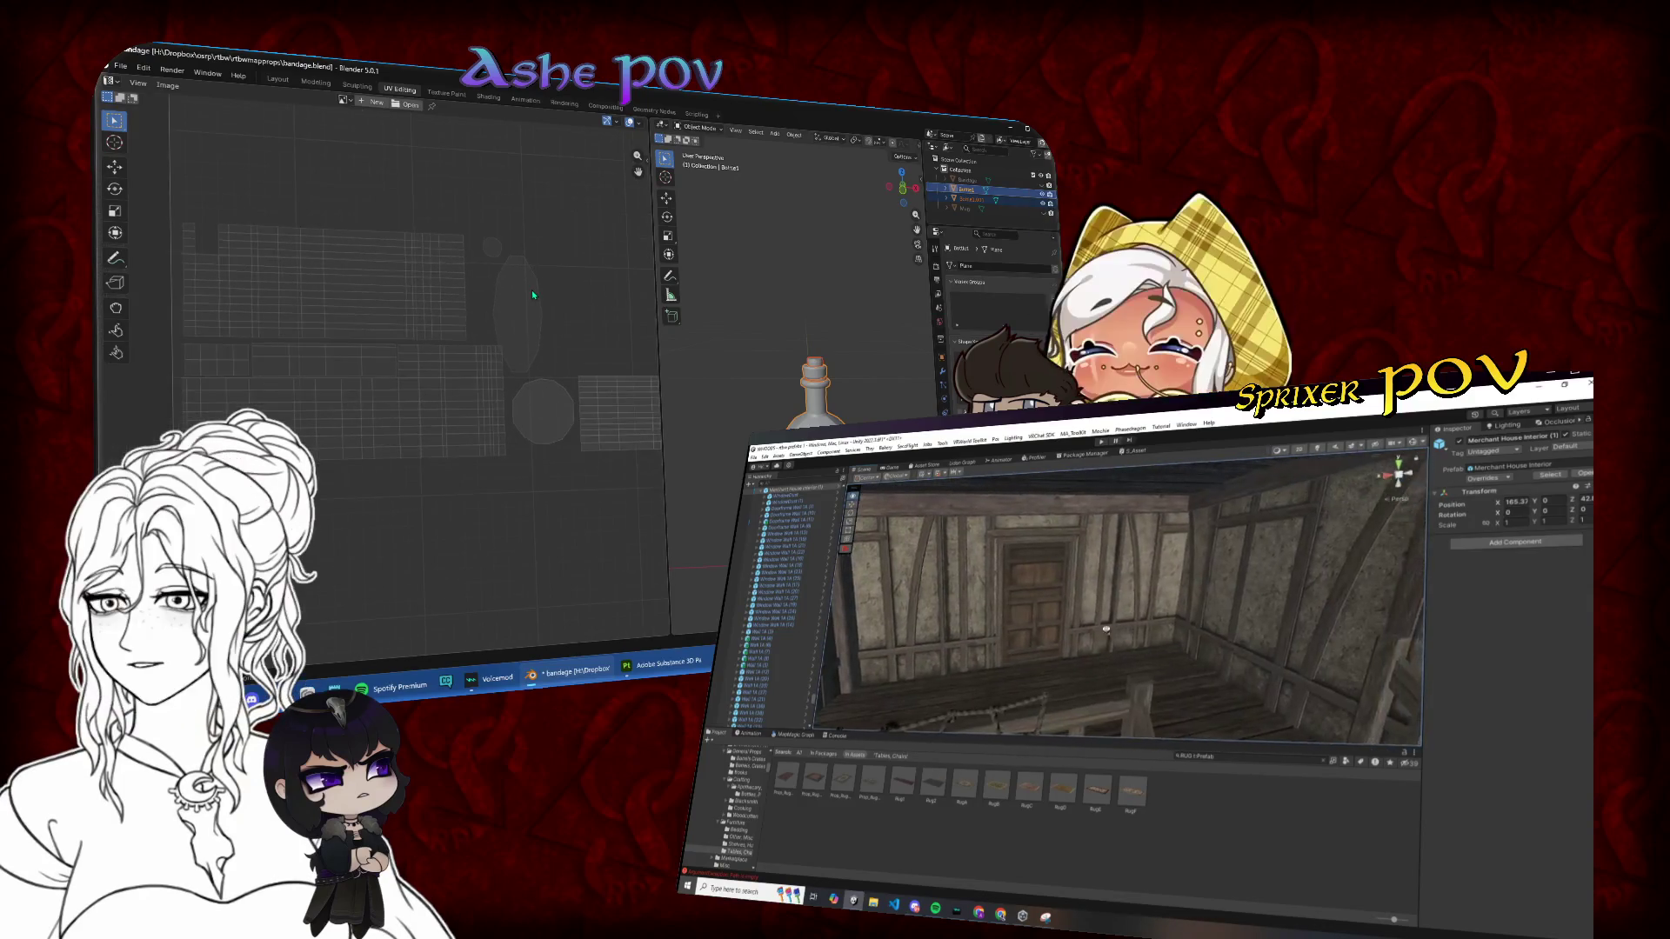
key(Tab)
scroll(423, 333, down, 1)
Step: Move Bottle1's elongated UV island slightly right, then show all props' combined UV layout
key(alt+a)
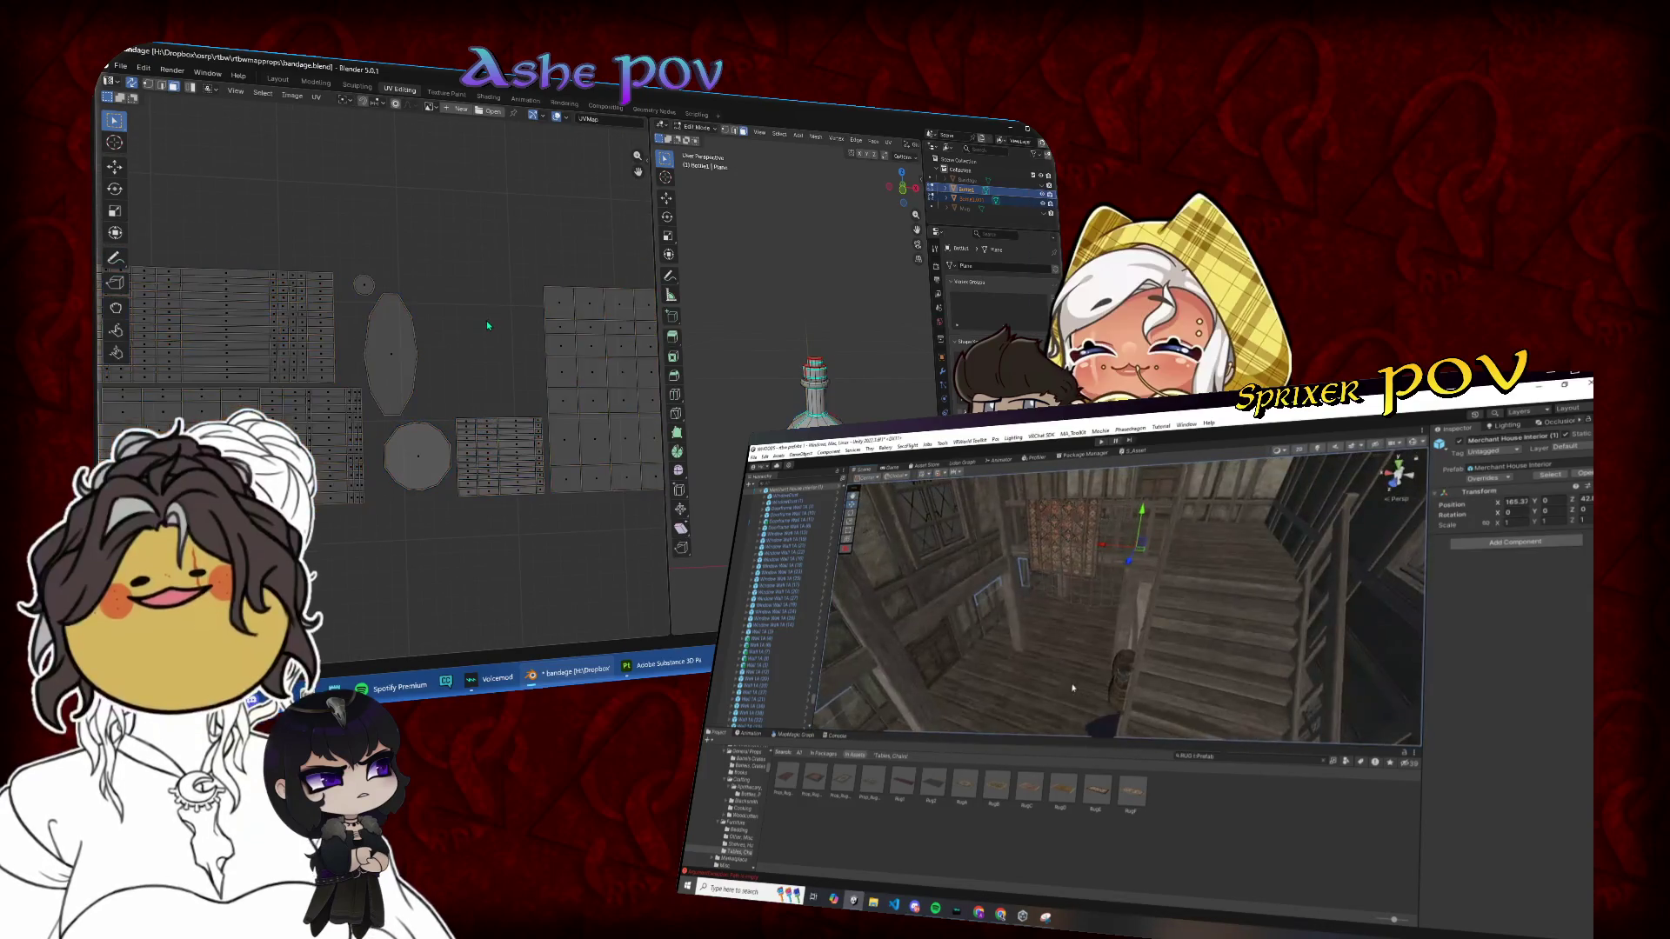
click(405, 355)
key(g)
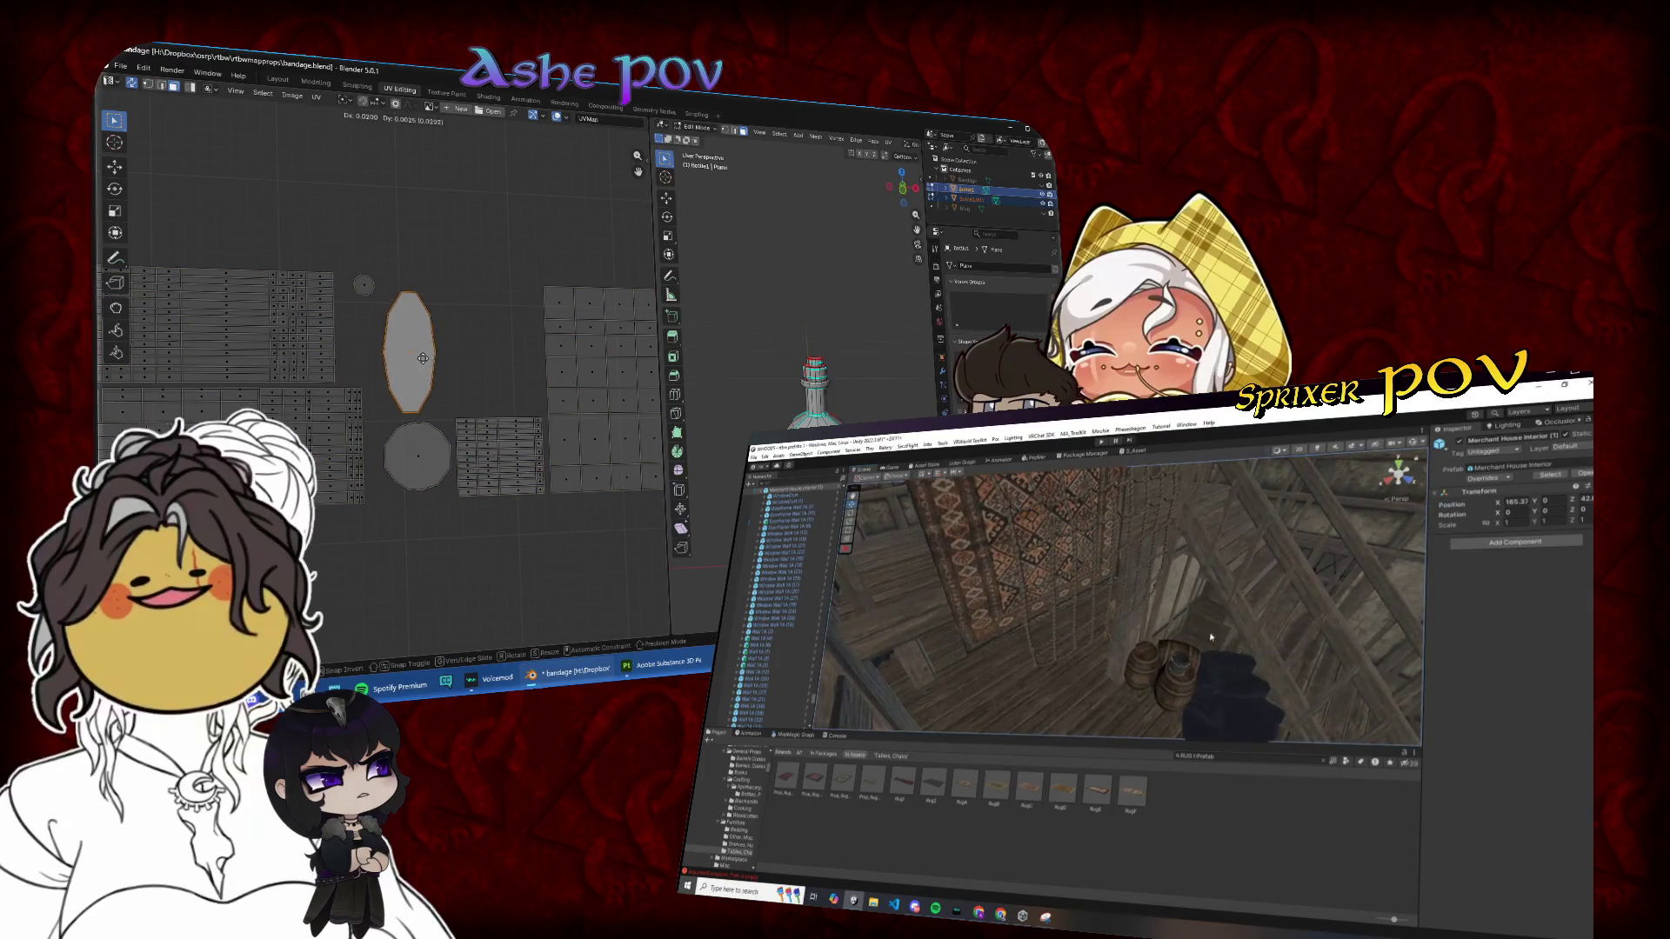
click(508, 340)
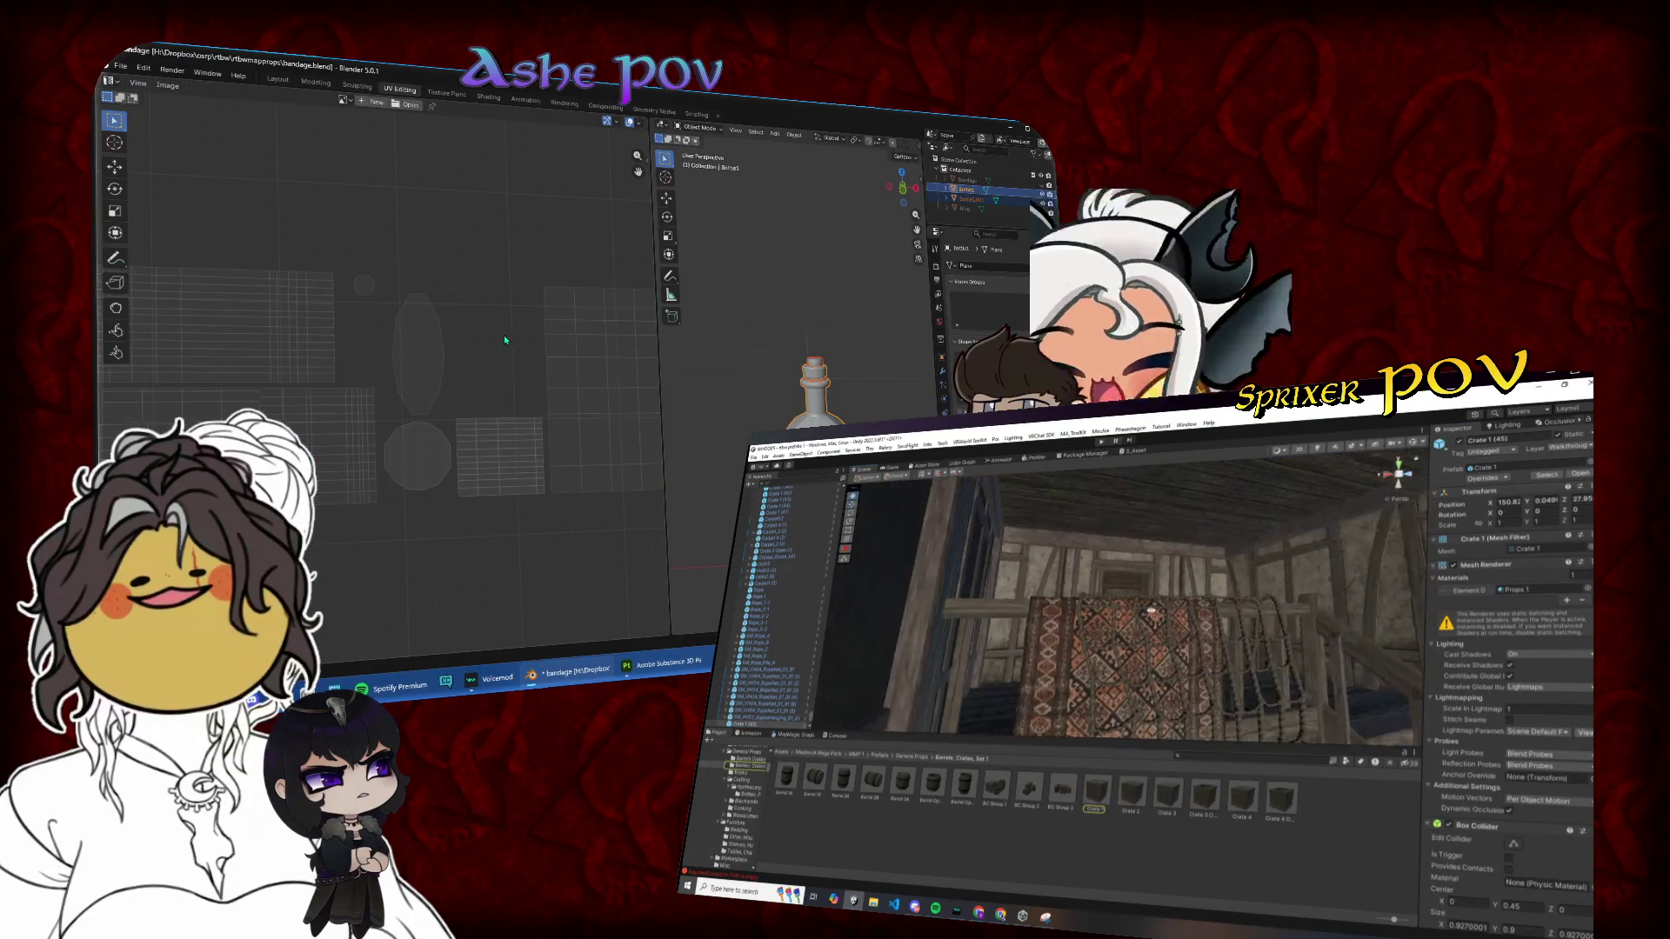
key(Tab)
scroll(503, 335, down, 2)
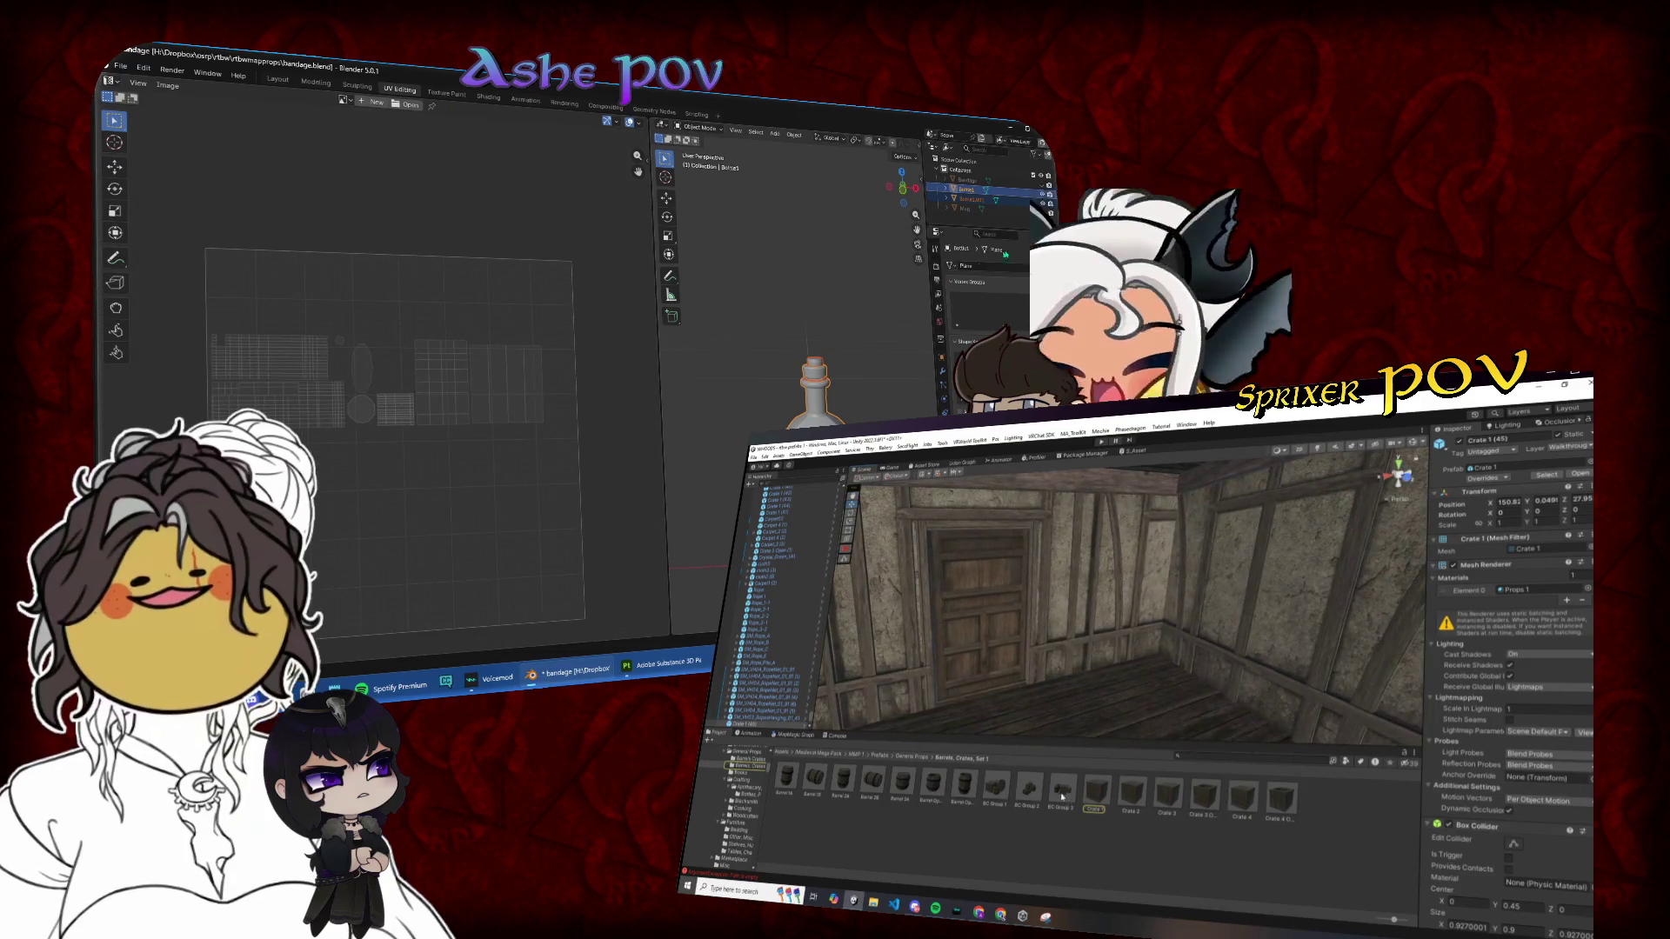
key(a)
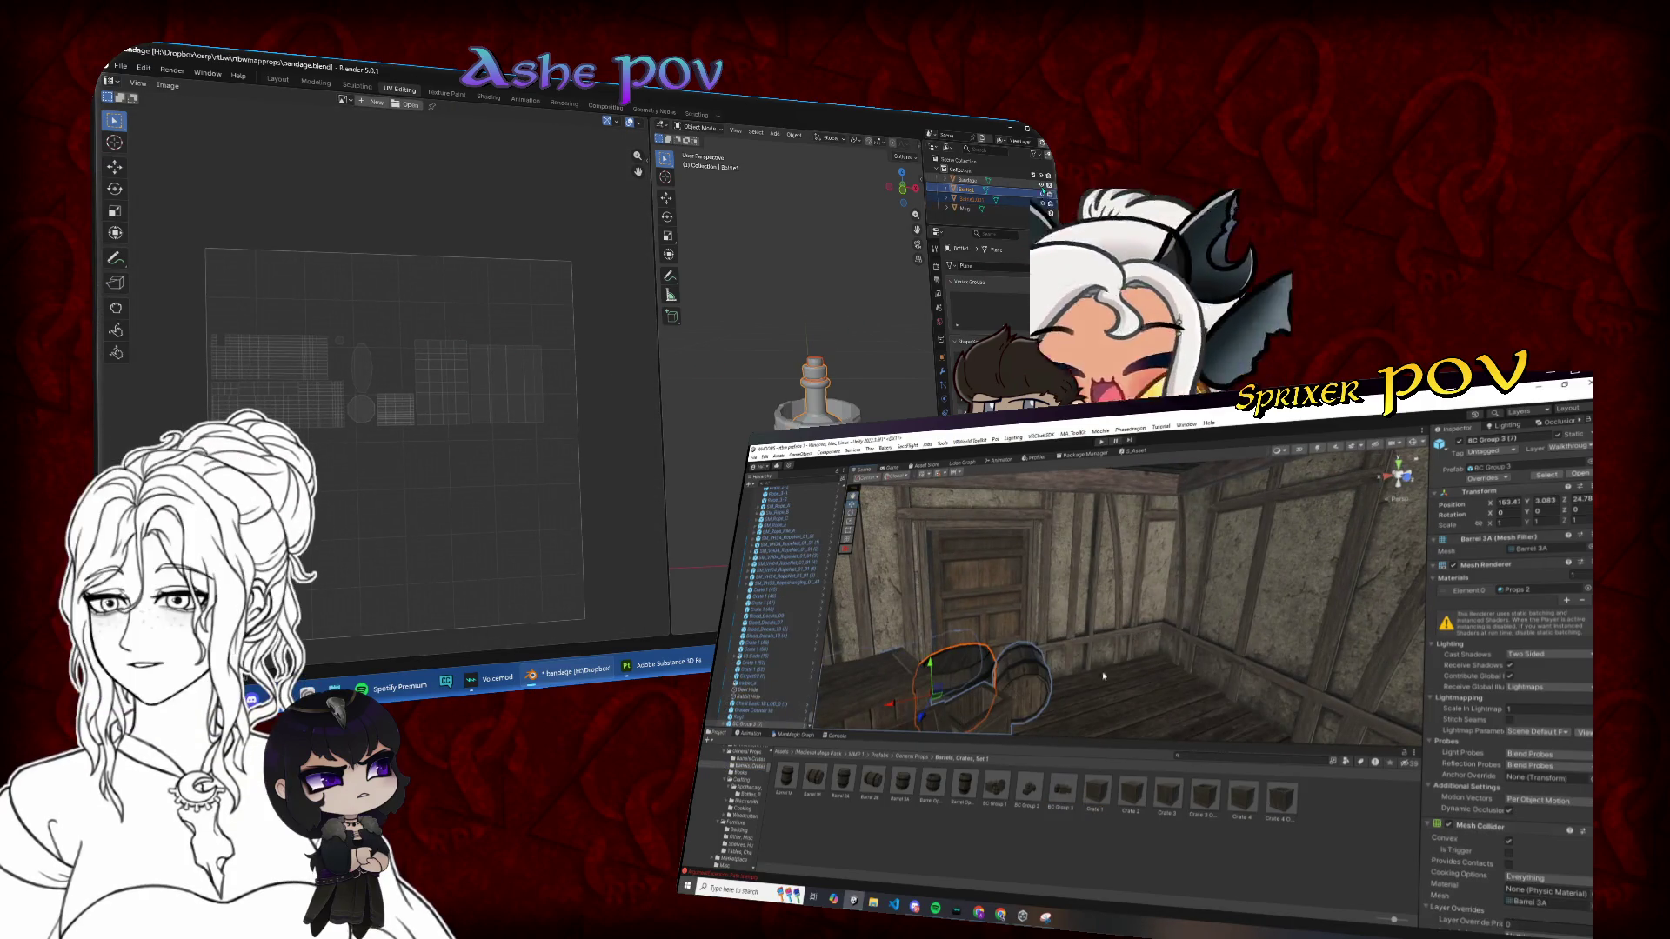
key(Tab)
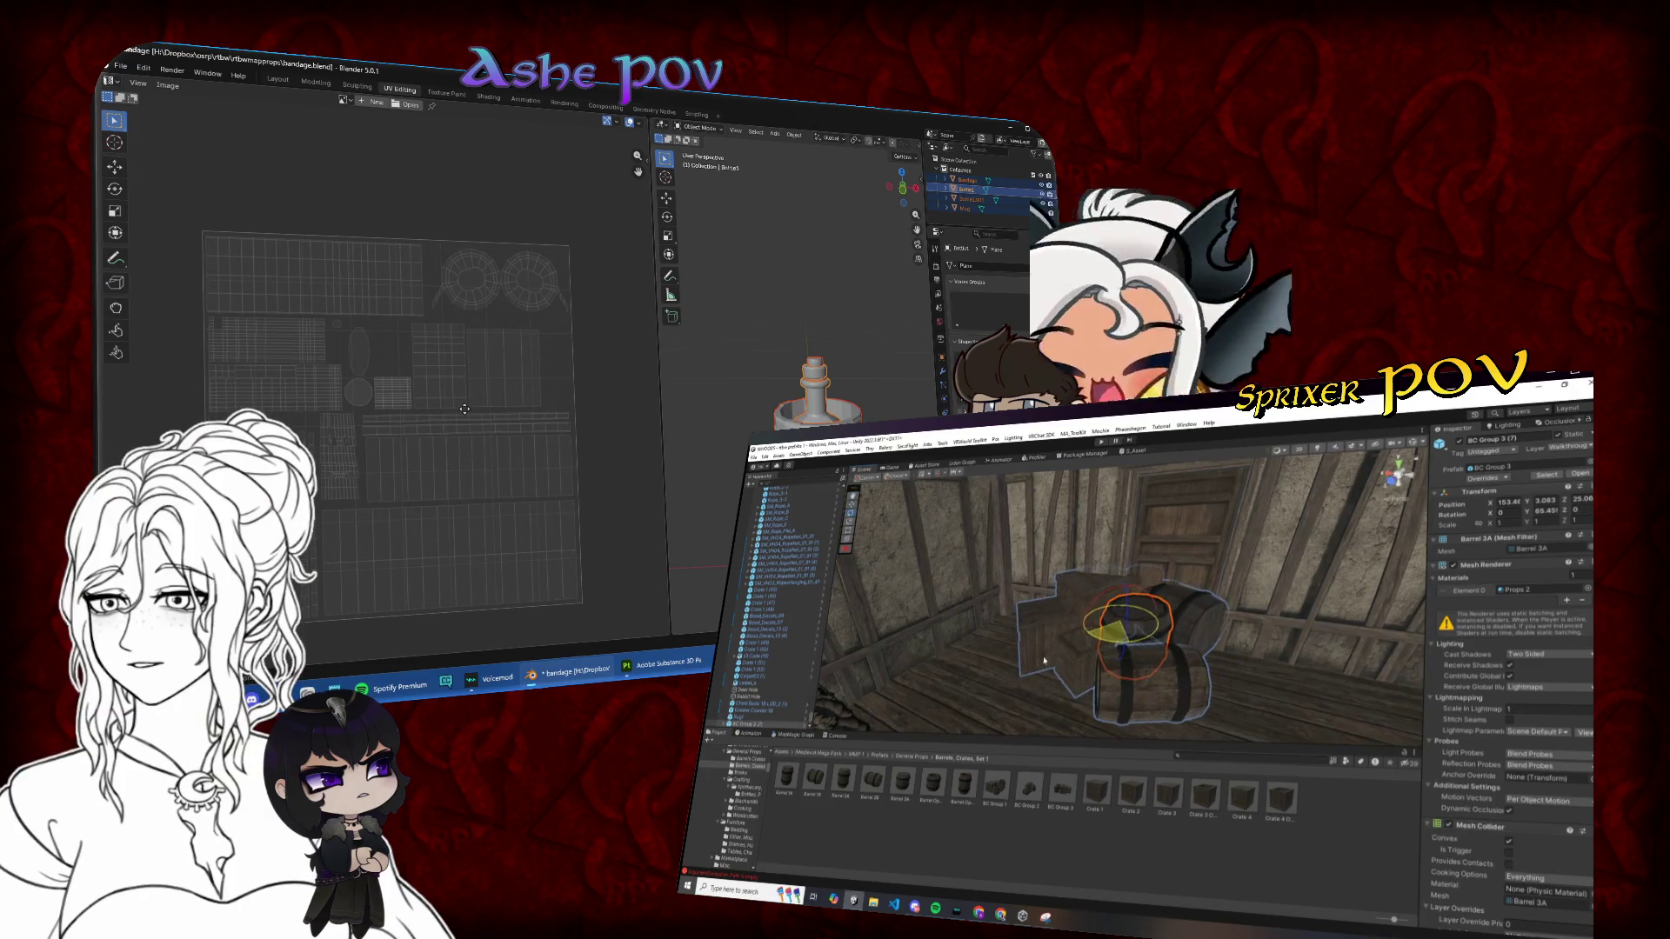
Step: In the Layout workspace, rotate the mug 90° in top view, then hide it
click(277, 79)
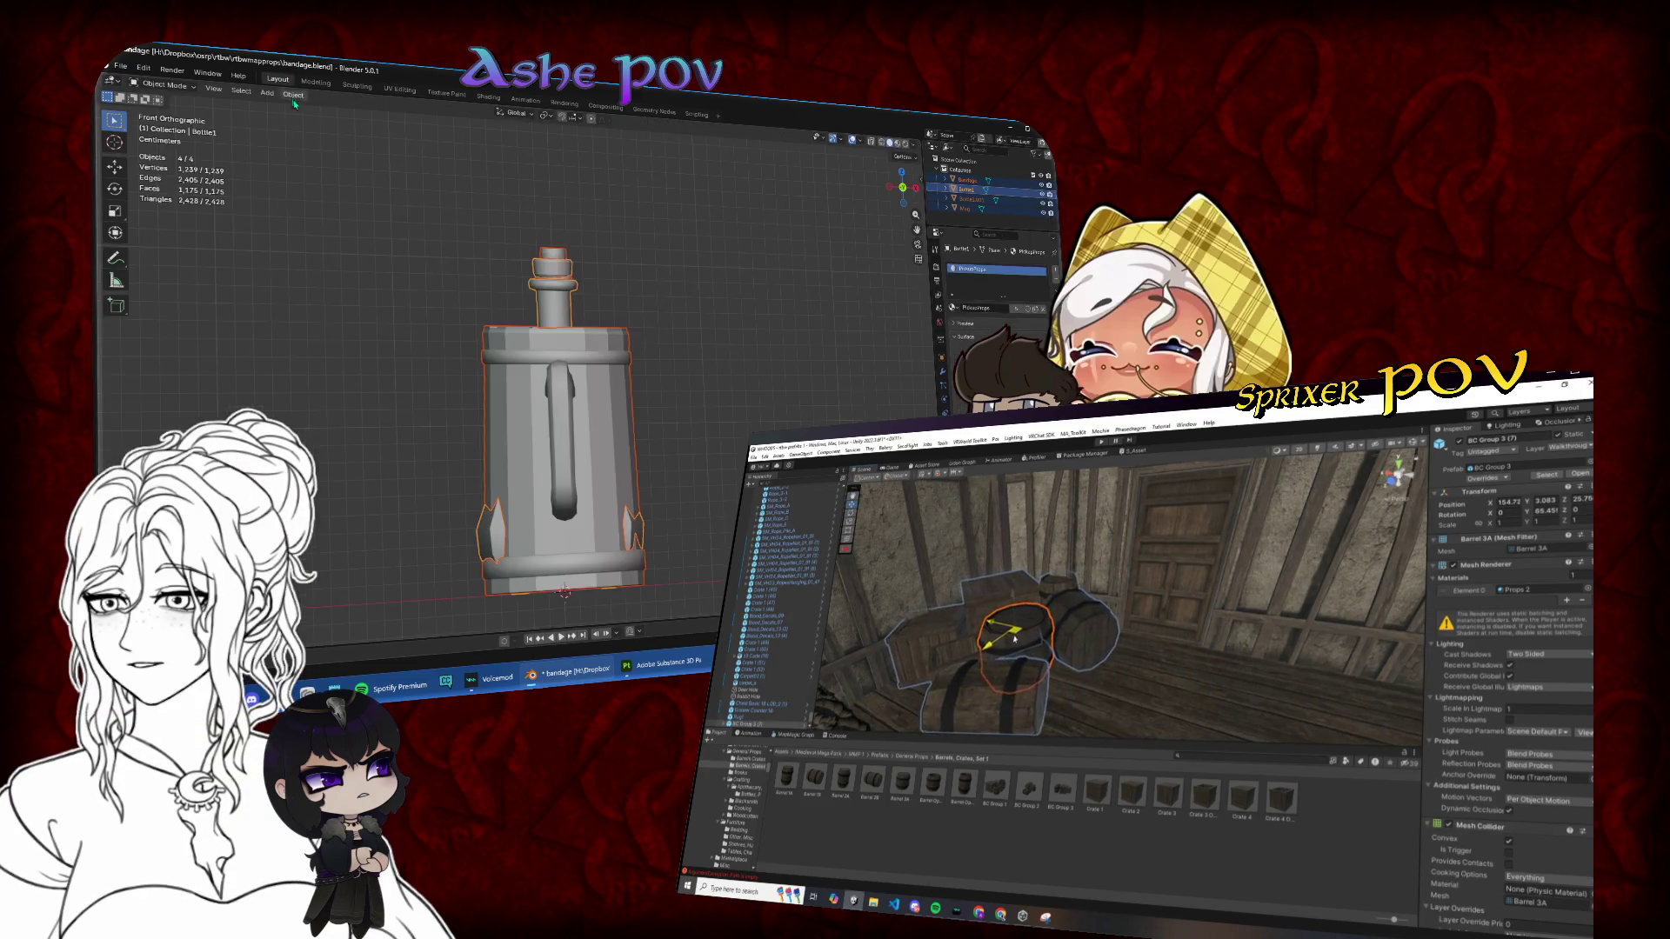
click(613, 374)
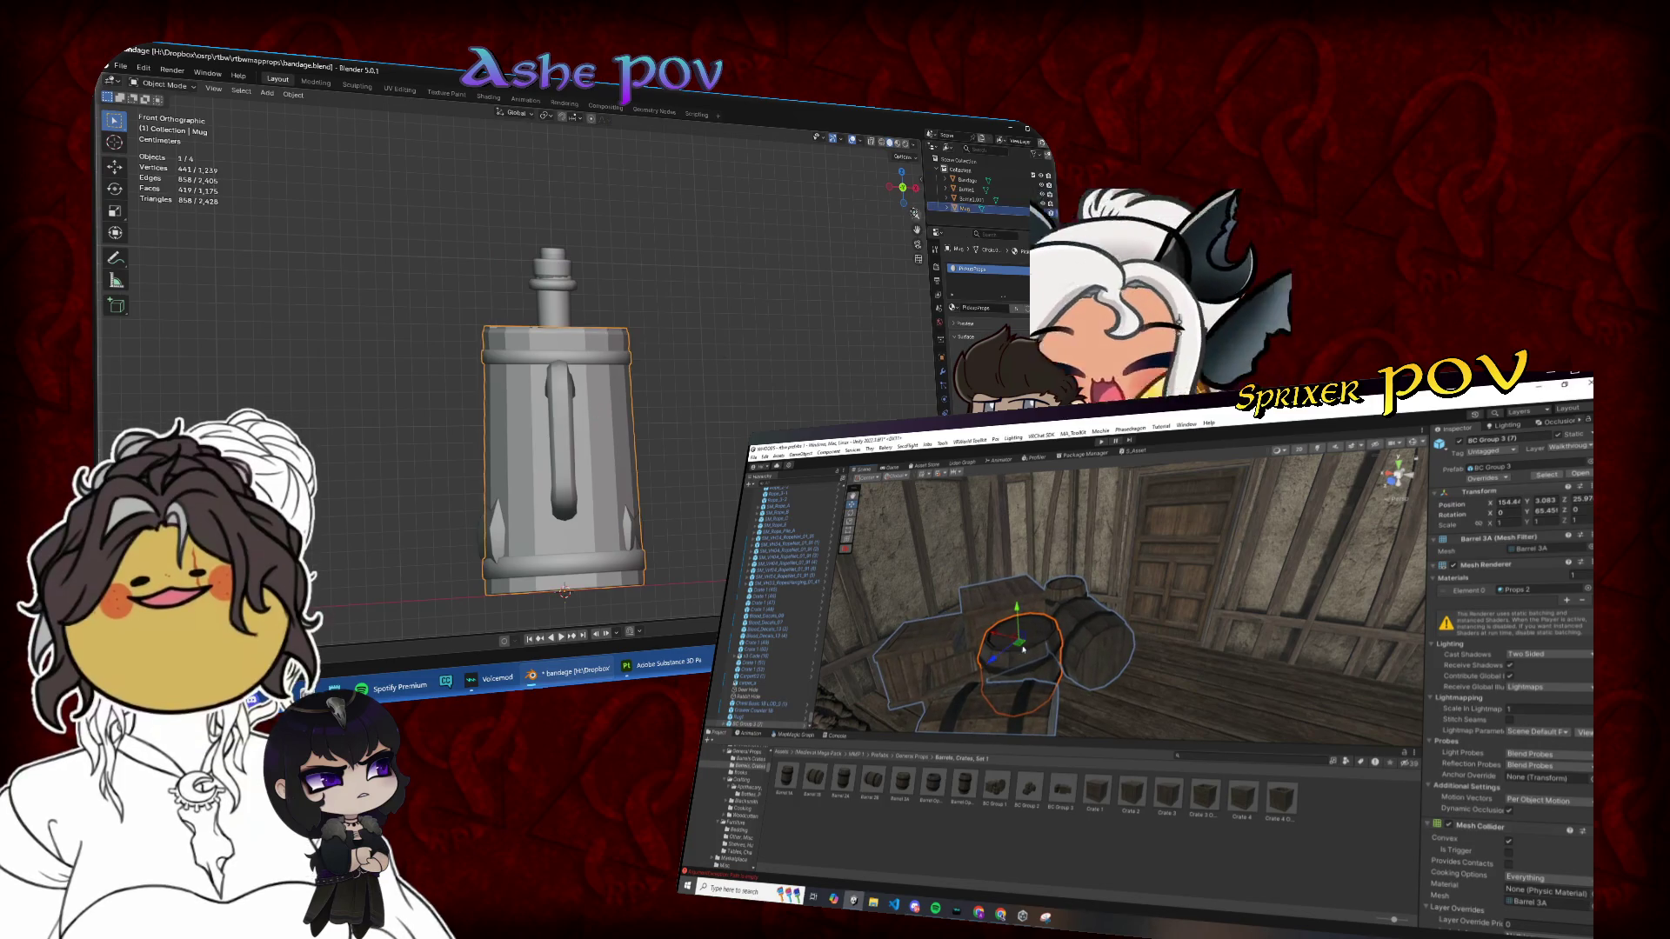
click(903, 176)
key(r)
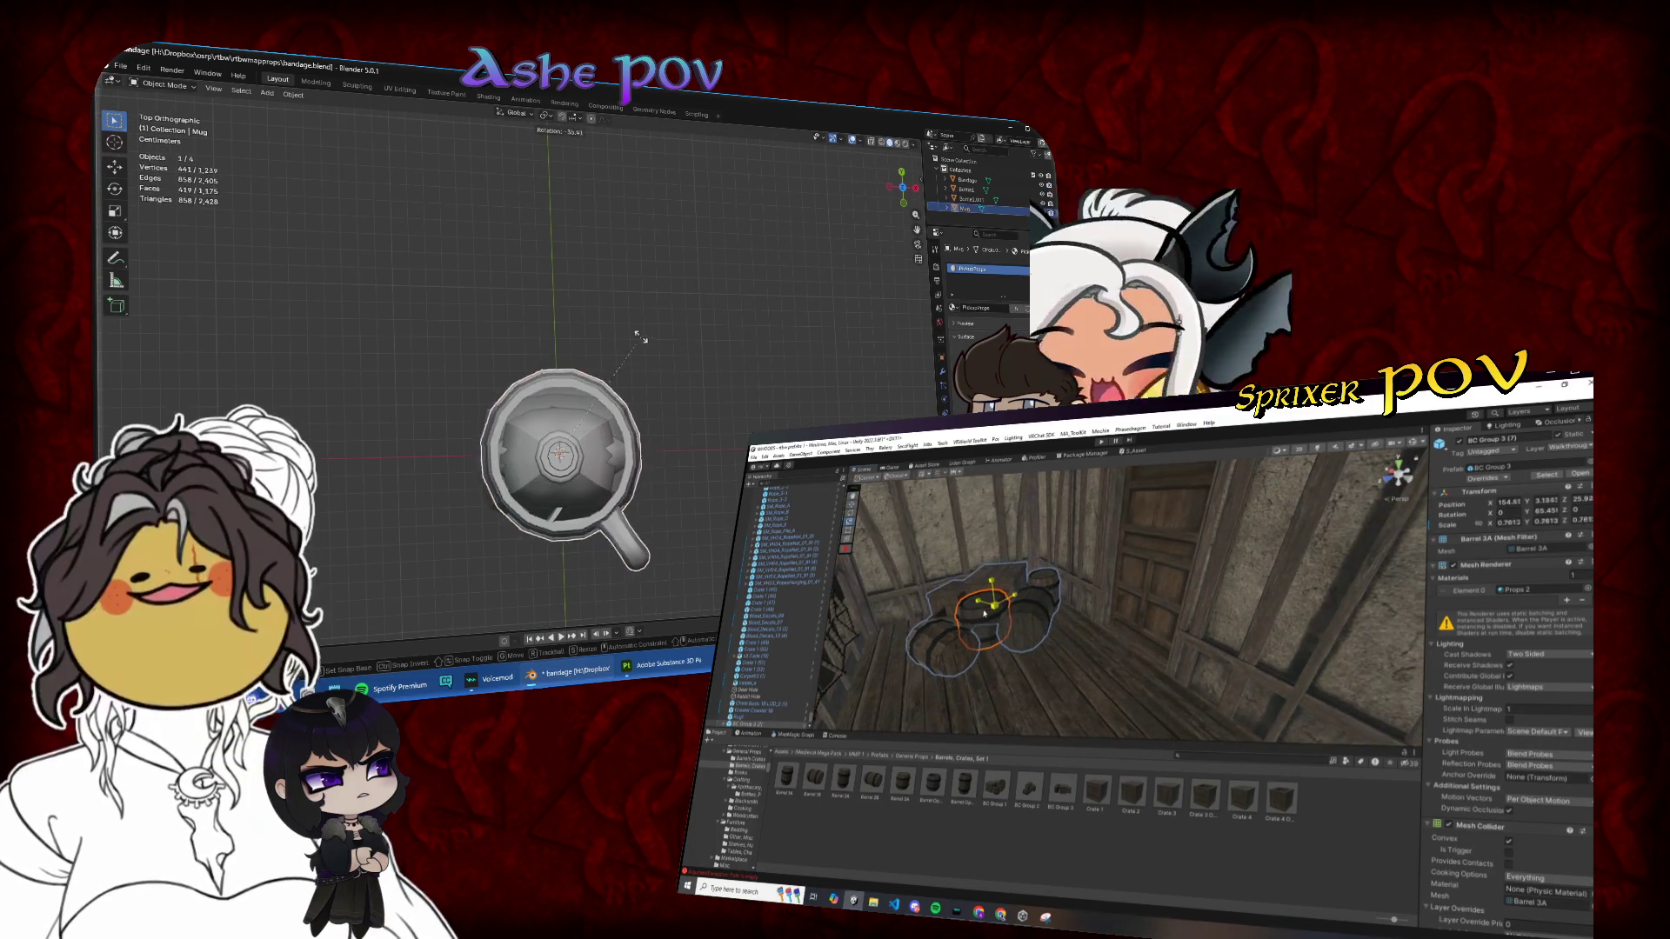
click(522, 326)
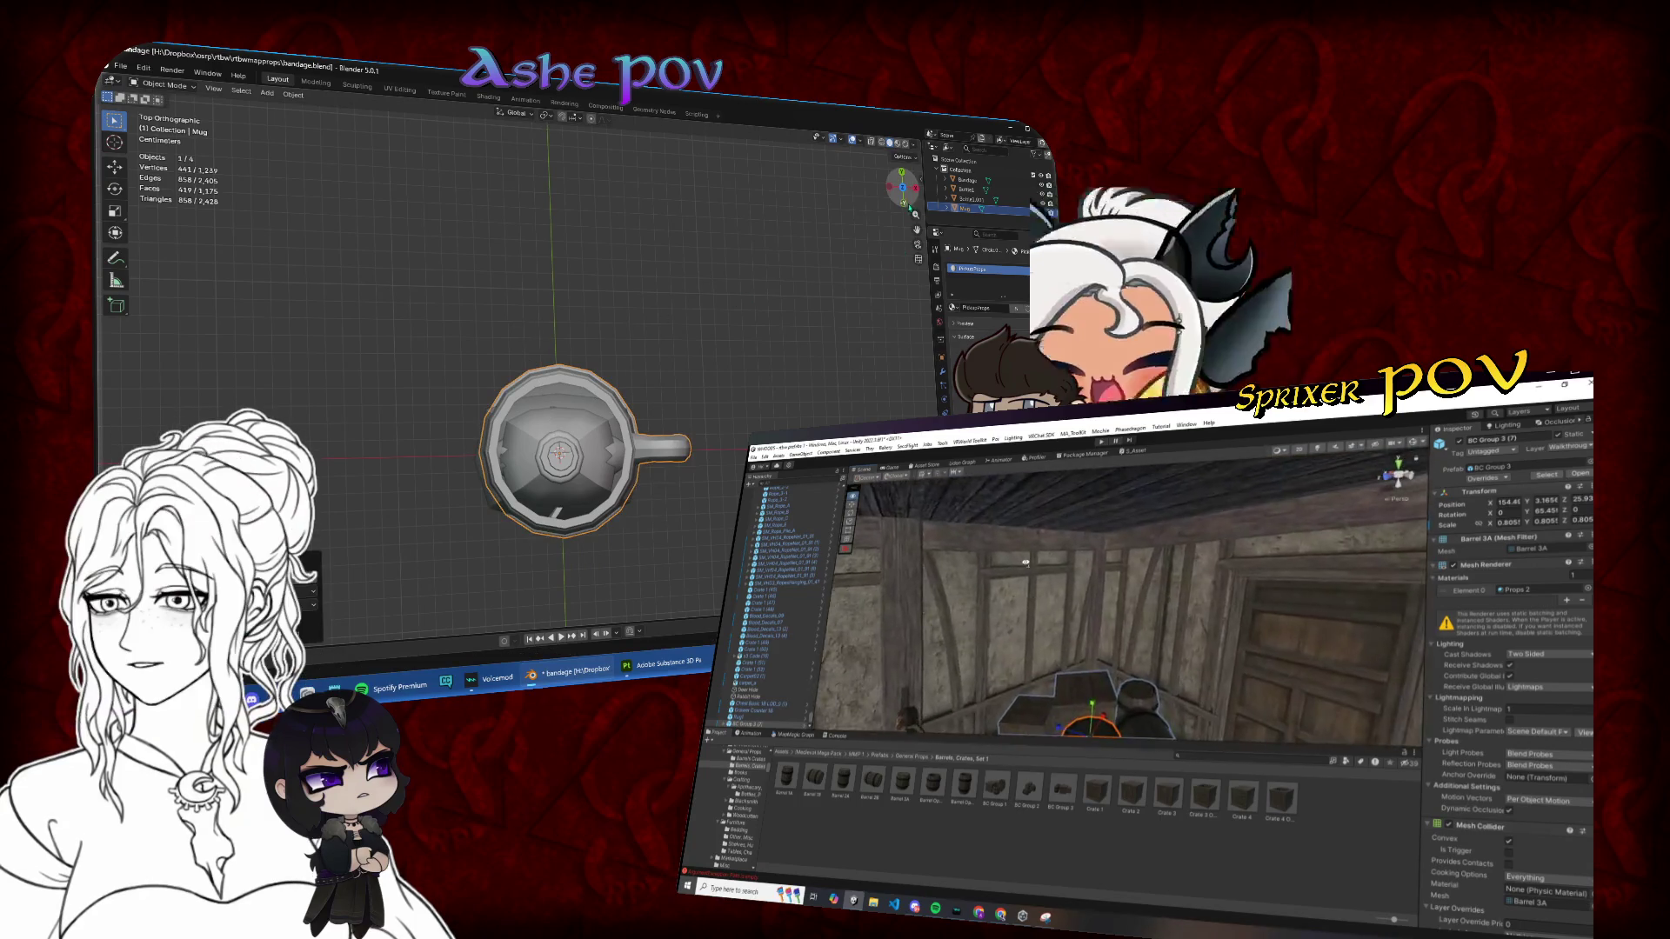
click(902, 200)
key(h)
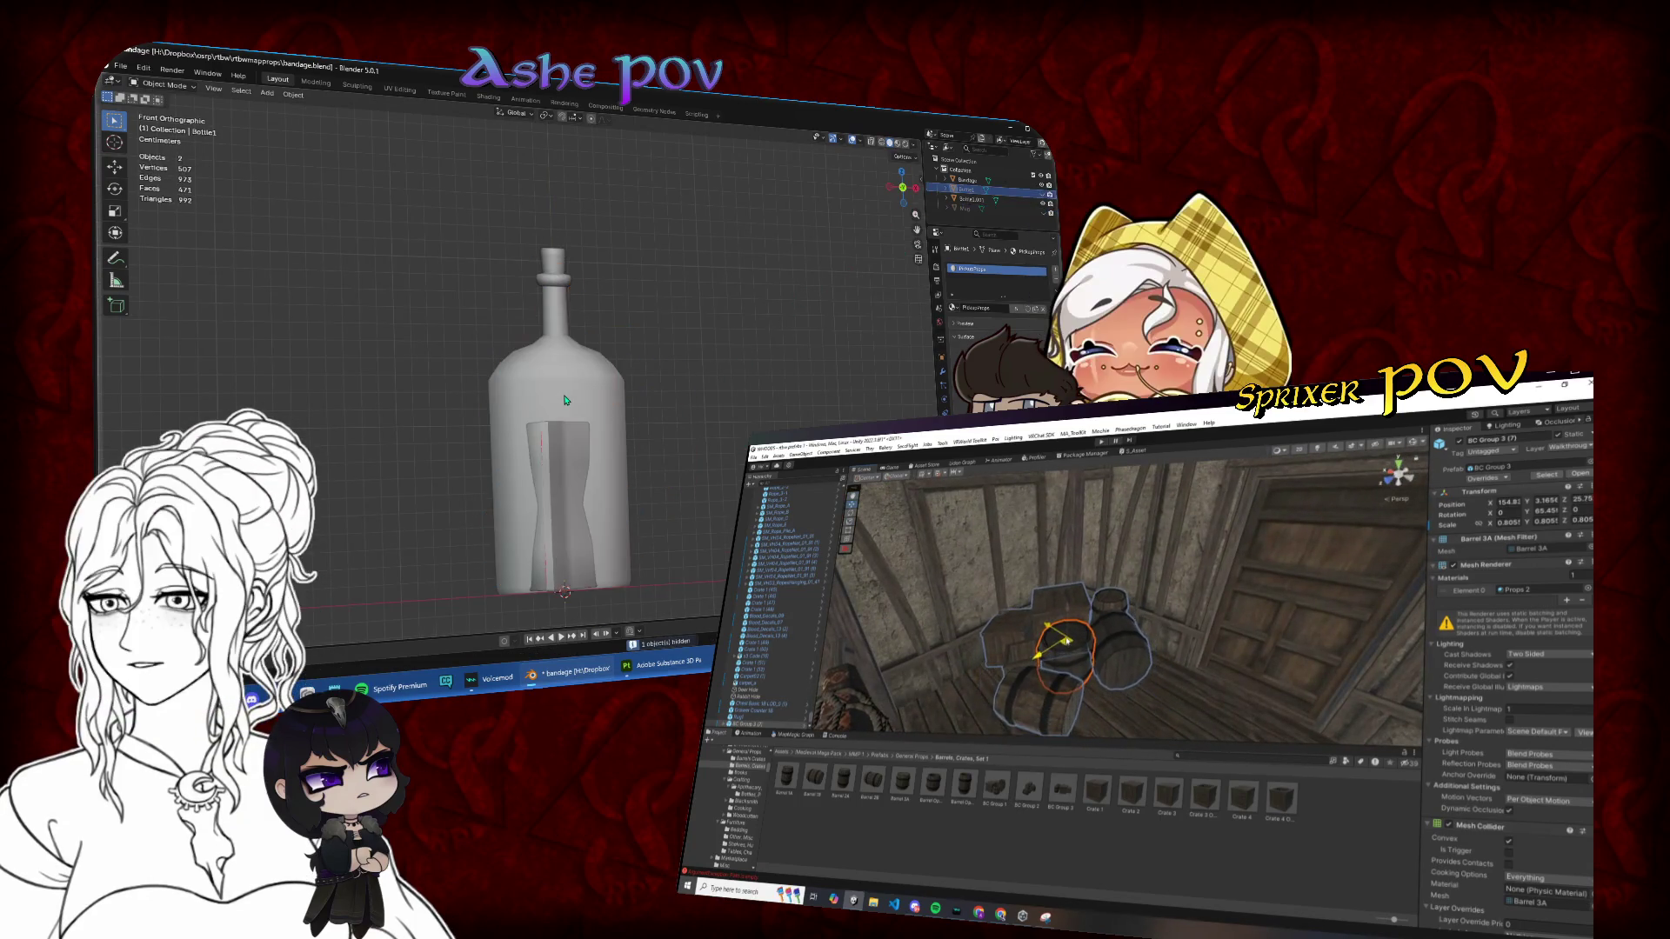
Step: Rotate the bandage 90° in top view and return to front view
click(565, 400)
click(561, 450)
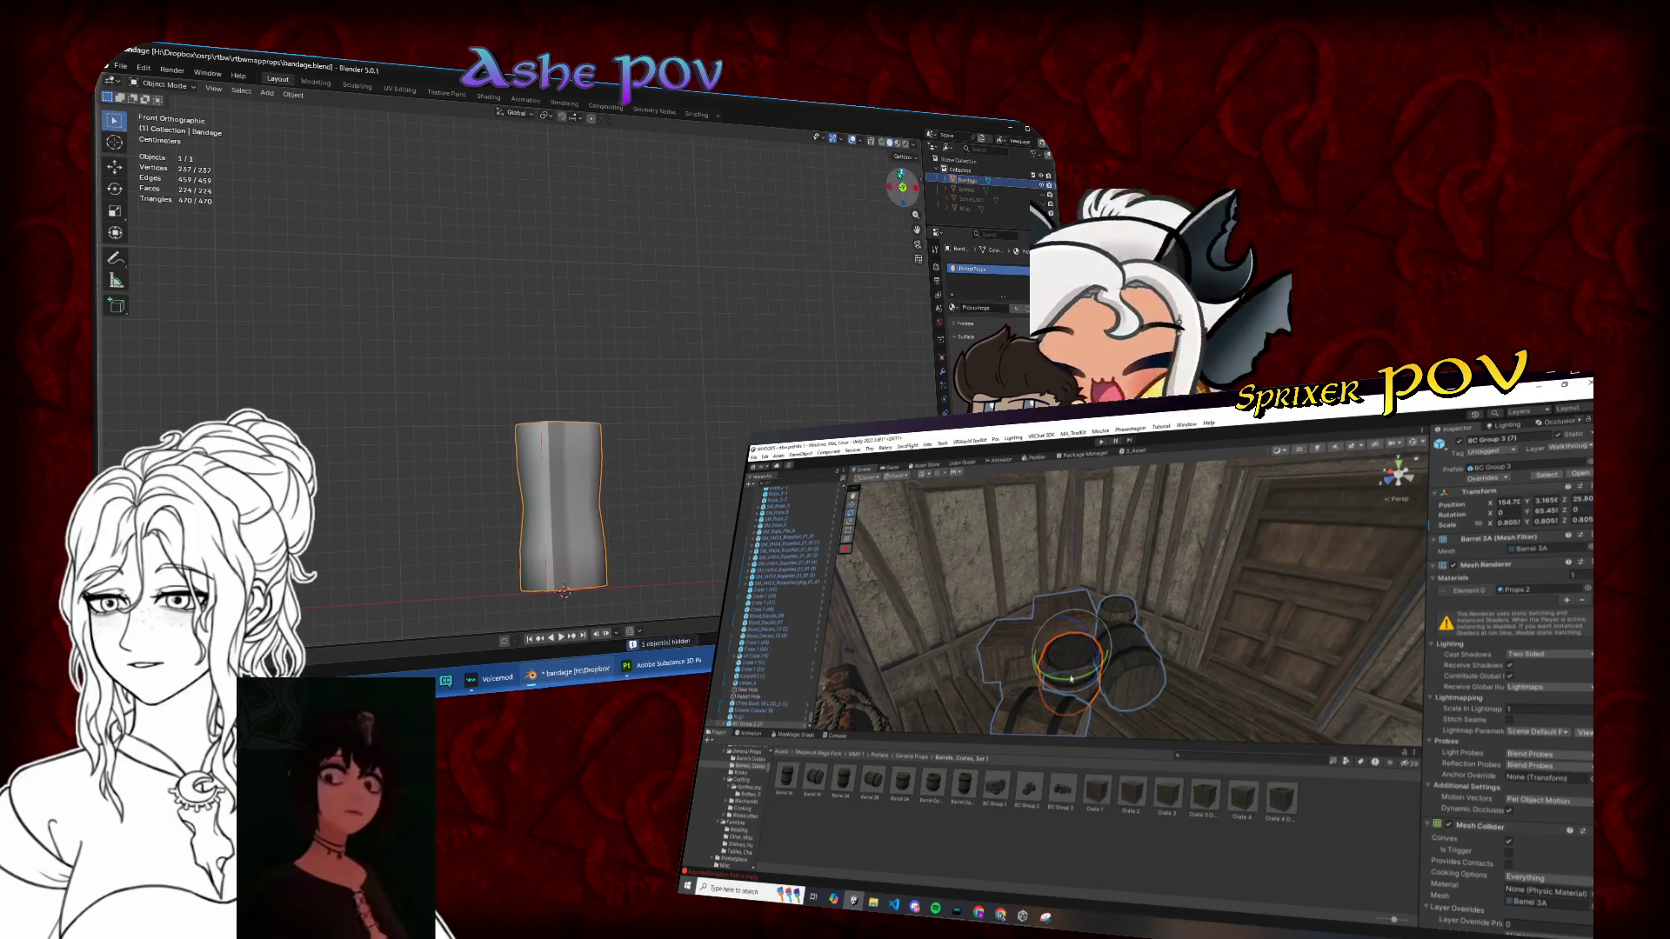
key(KP_7)
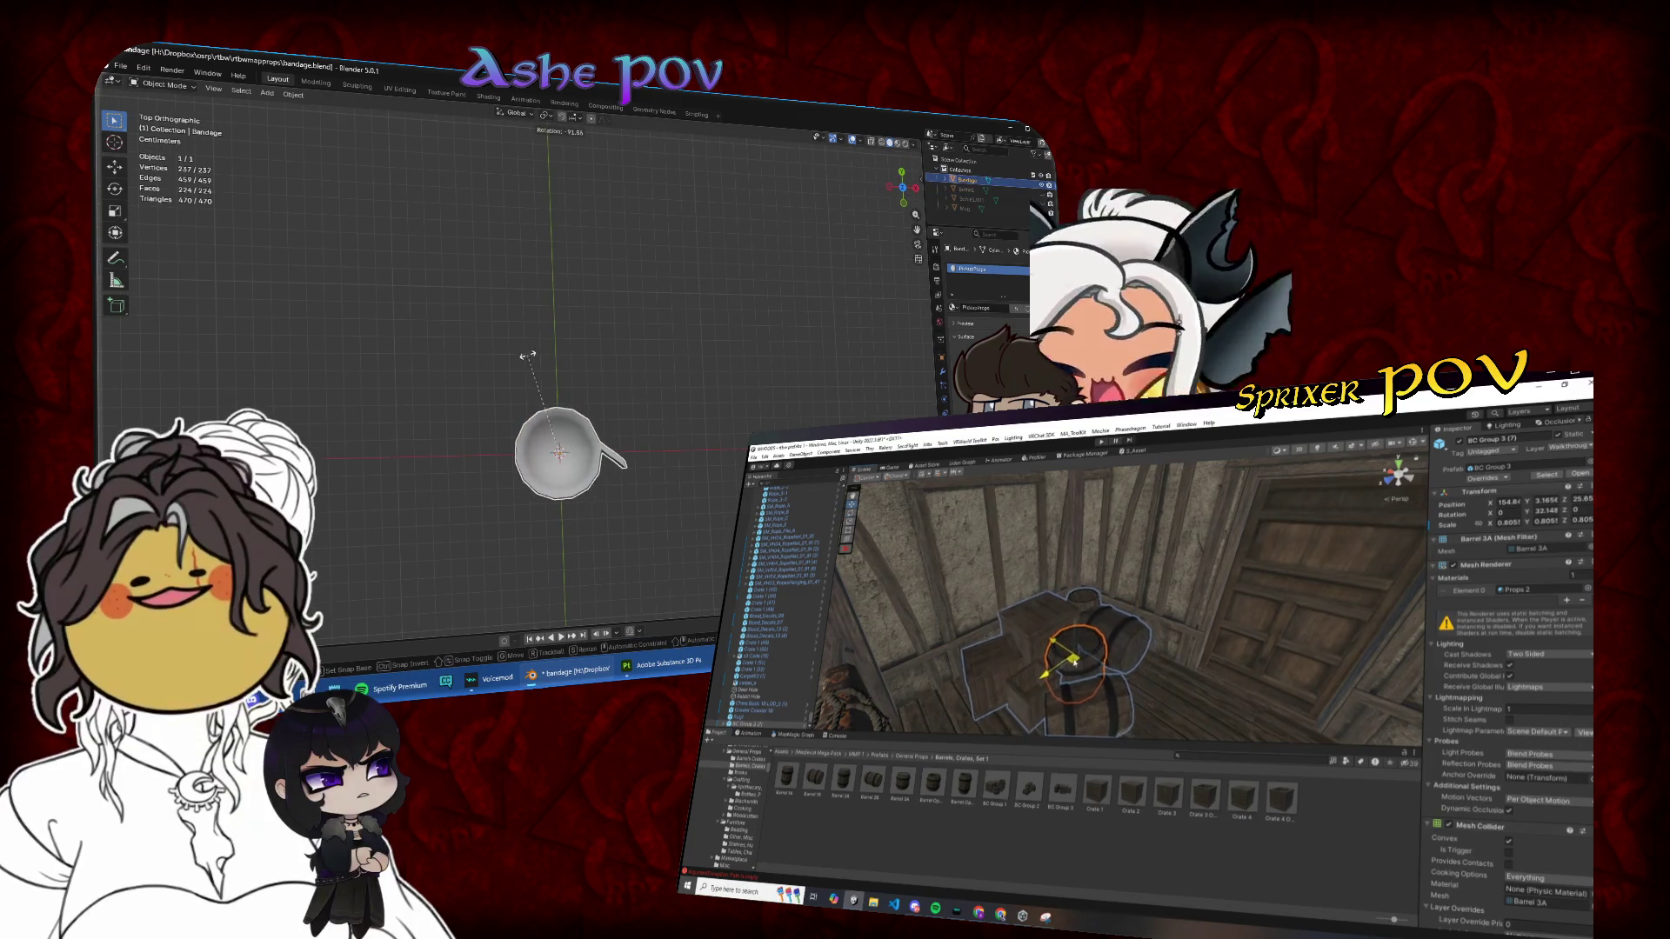
click(541, 361)
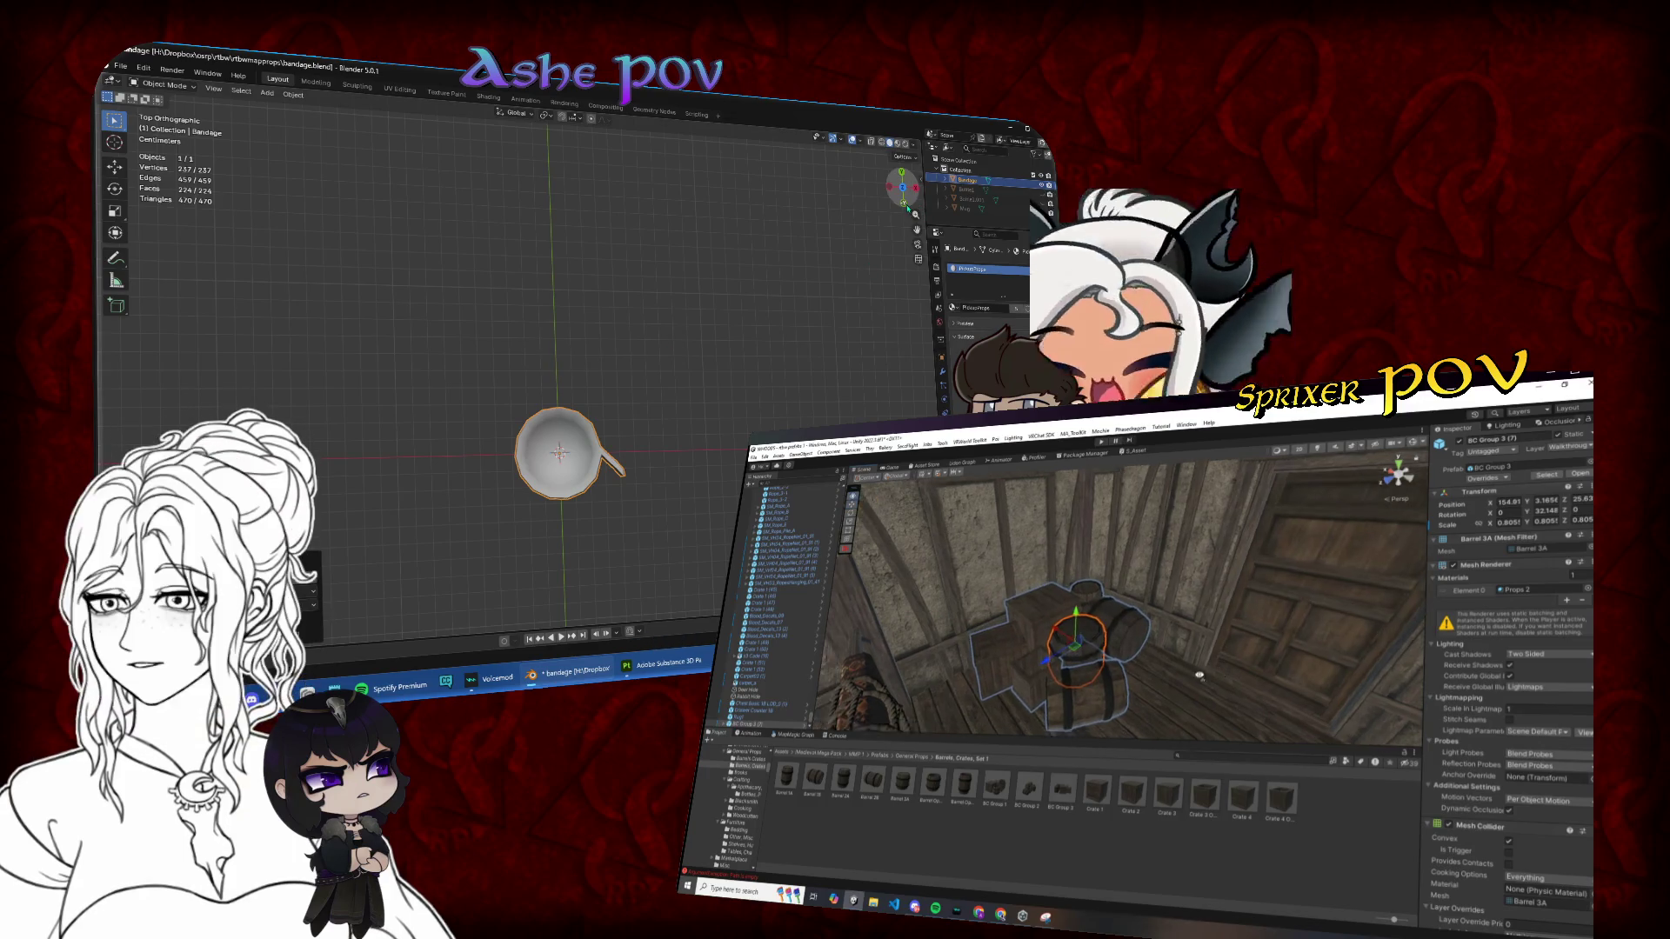
key(KP_1)
key(KP_Divide)
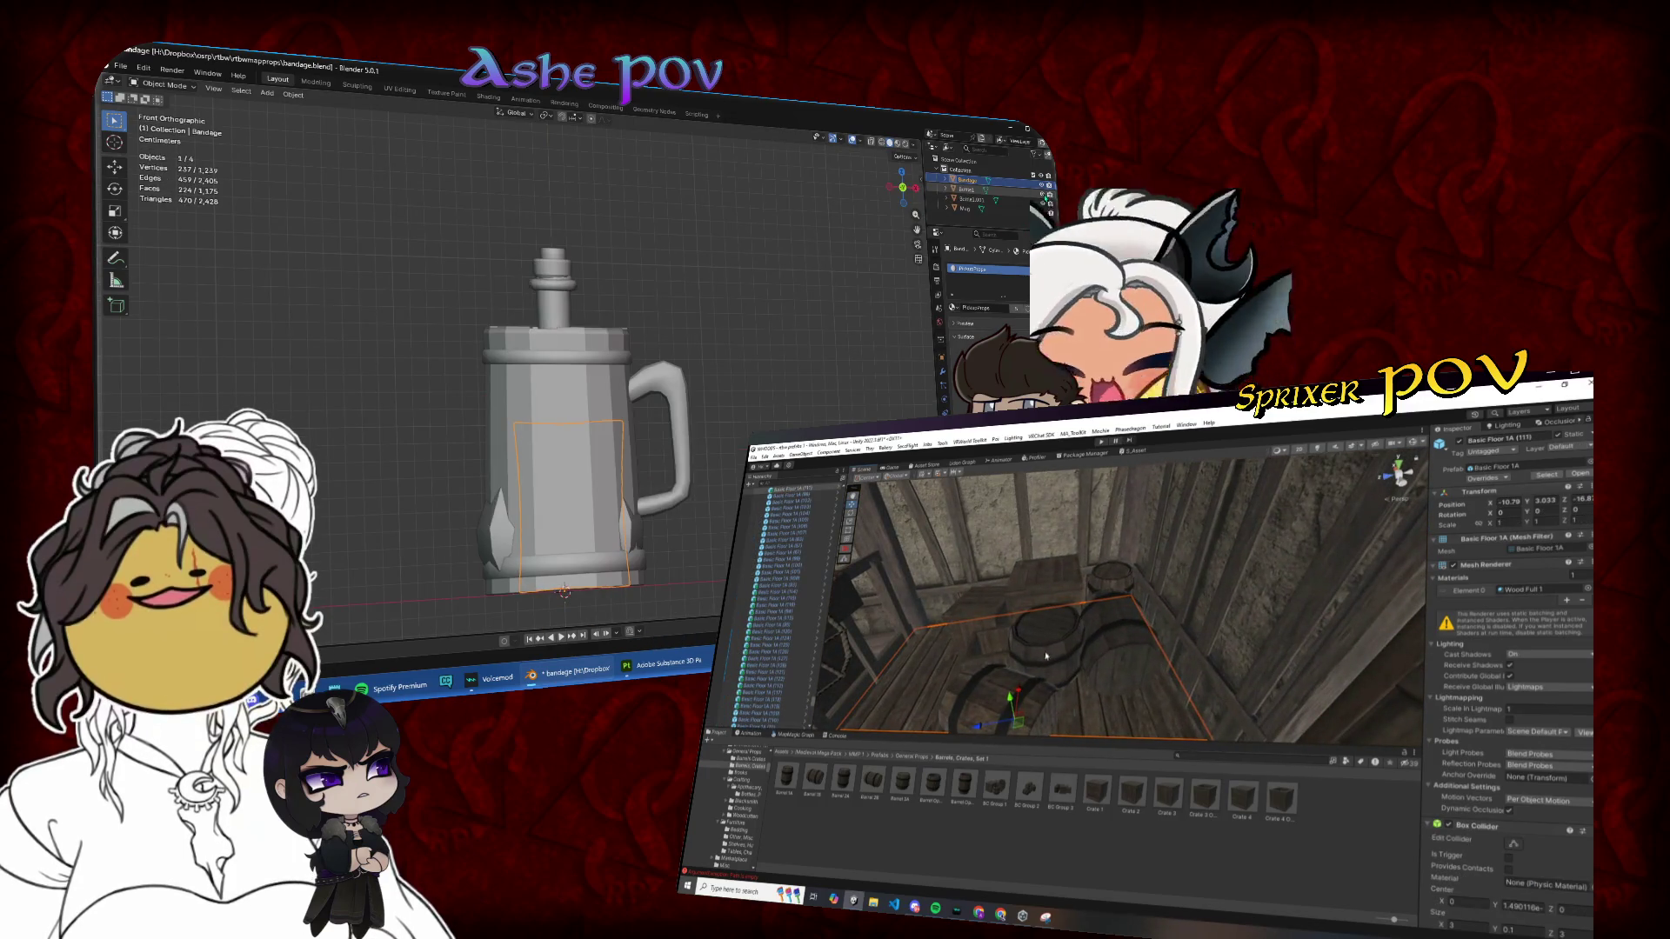
Step: Hide the mug, cancel a trial X move of Bottle1, then unhide all props
click(718, 326)
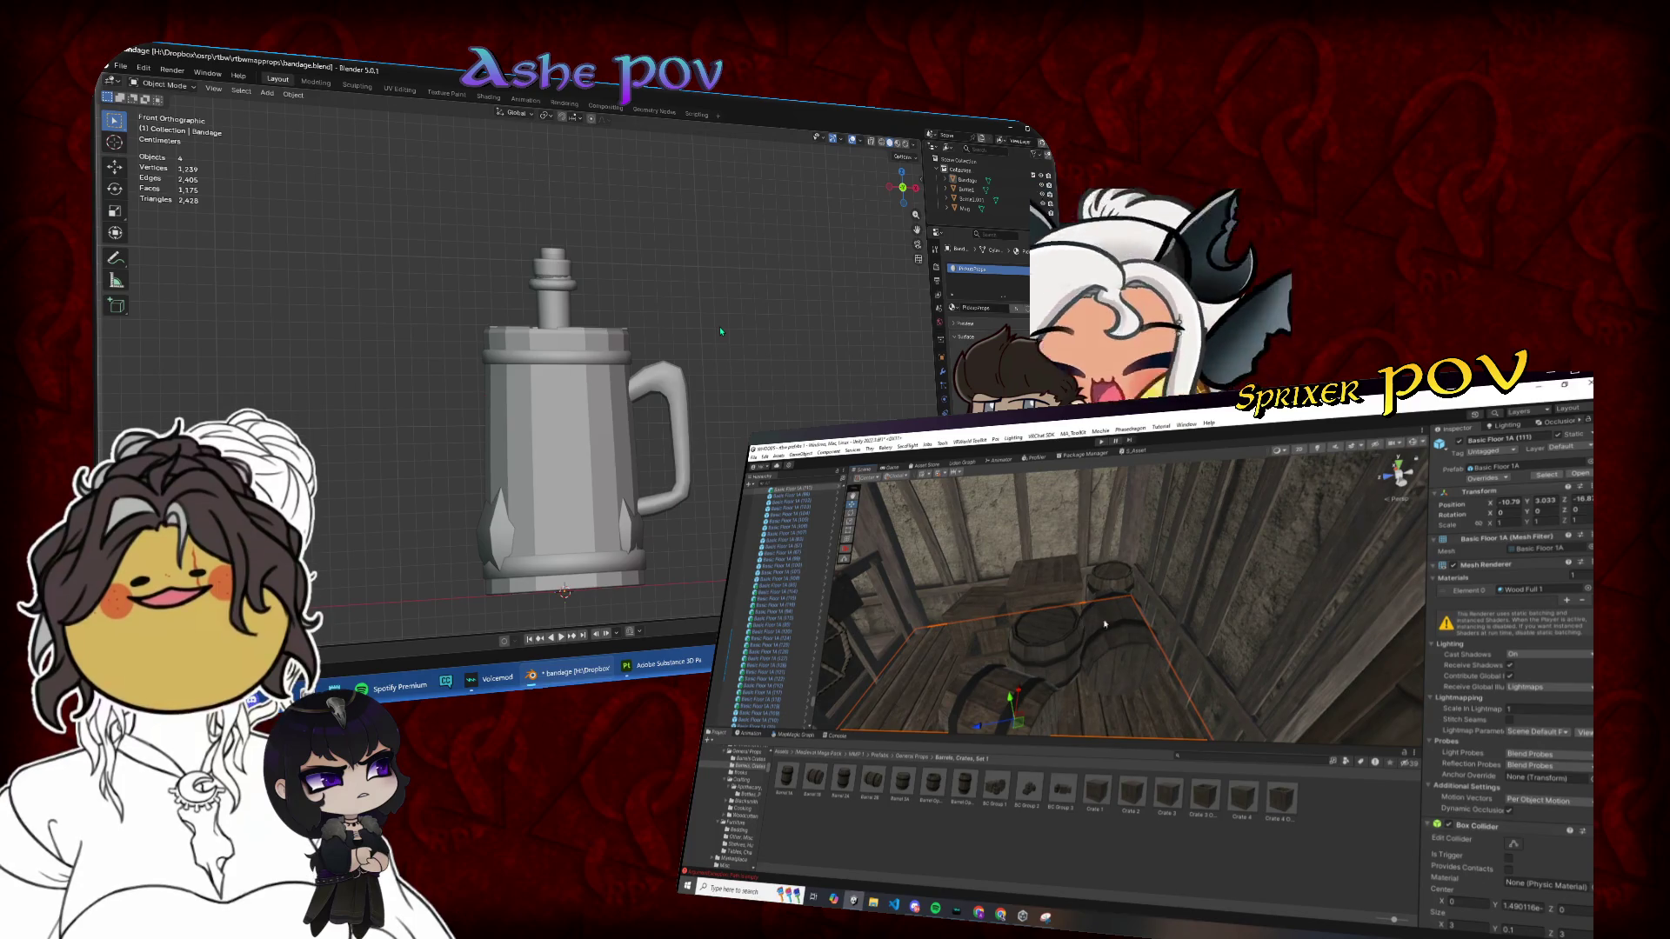
click(620, 434)
key(h)
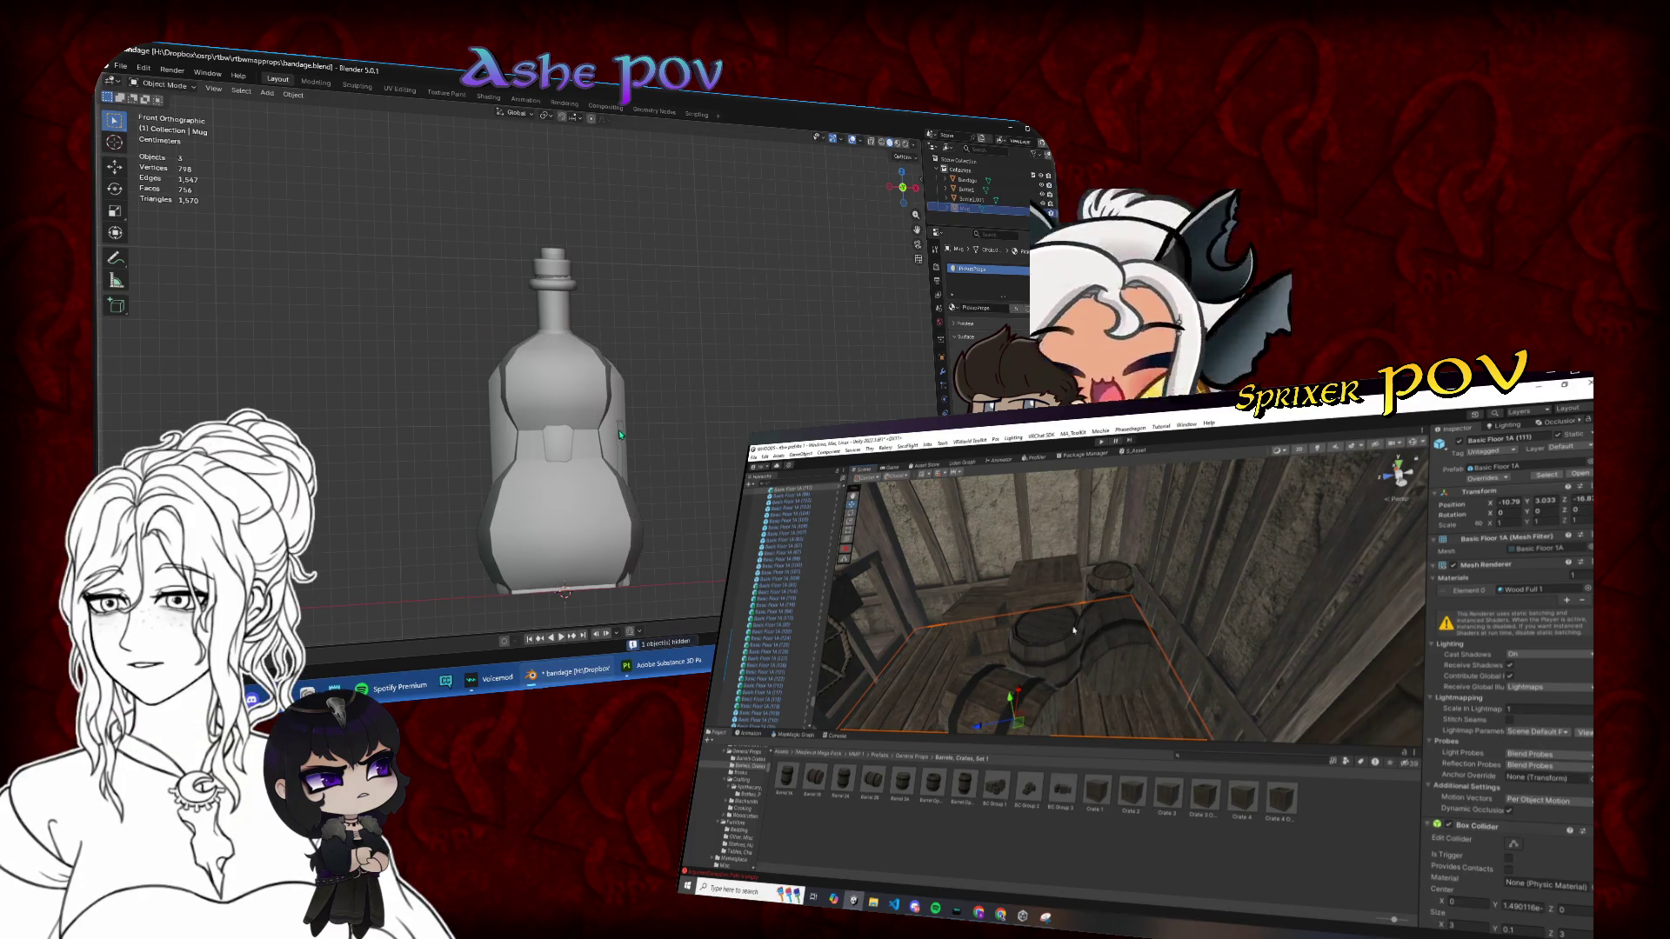
key(h)
click(621, 435)
key(g)
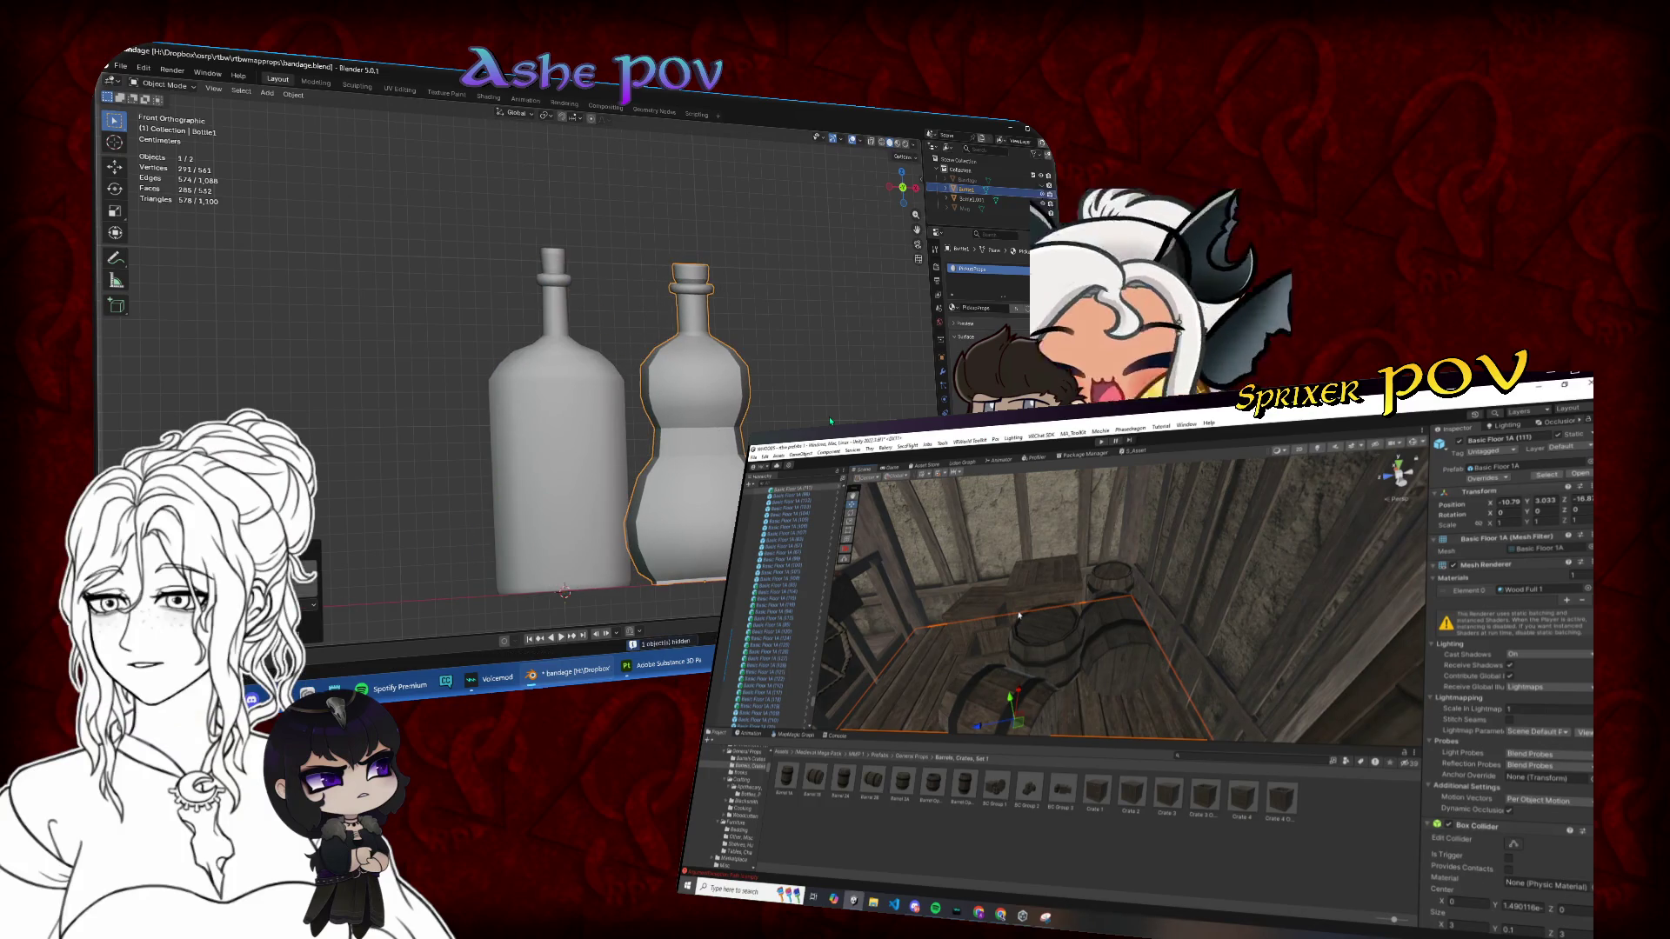
key(Escape)
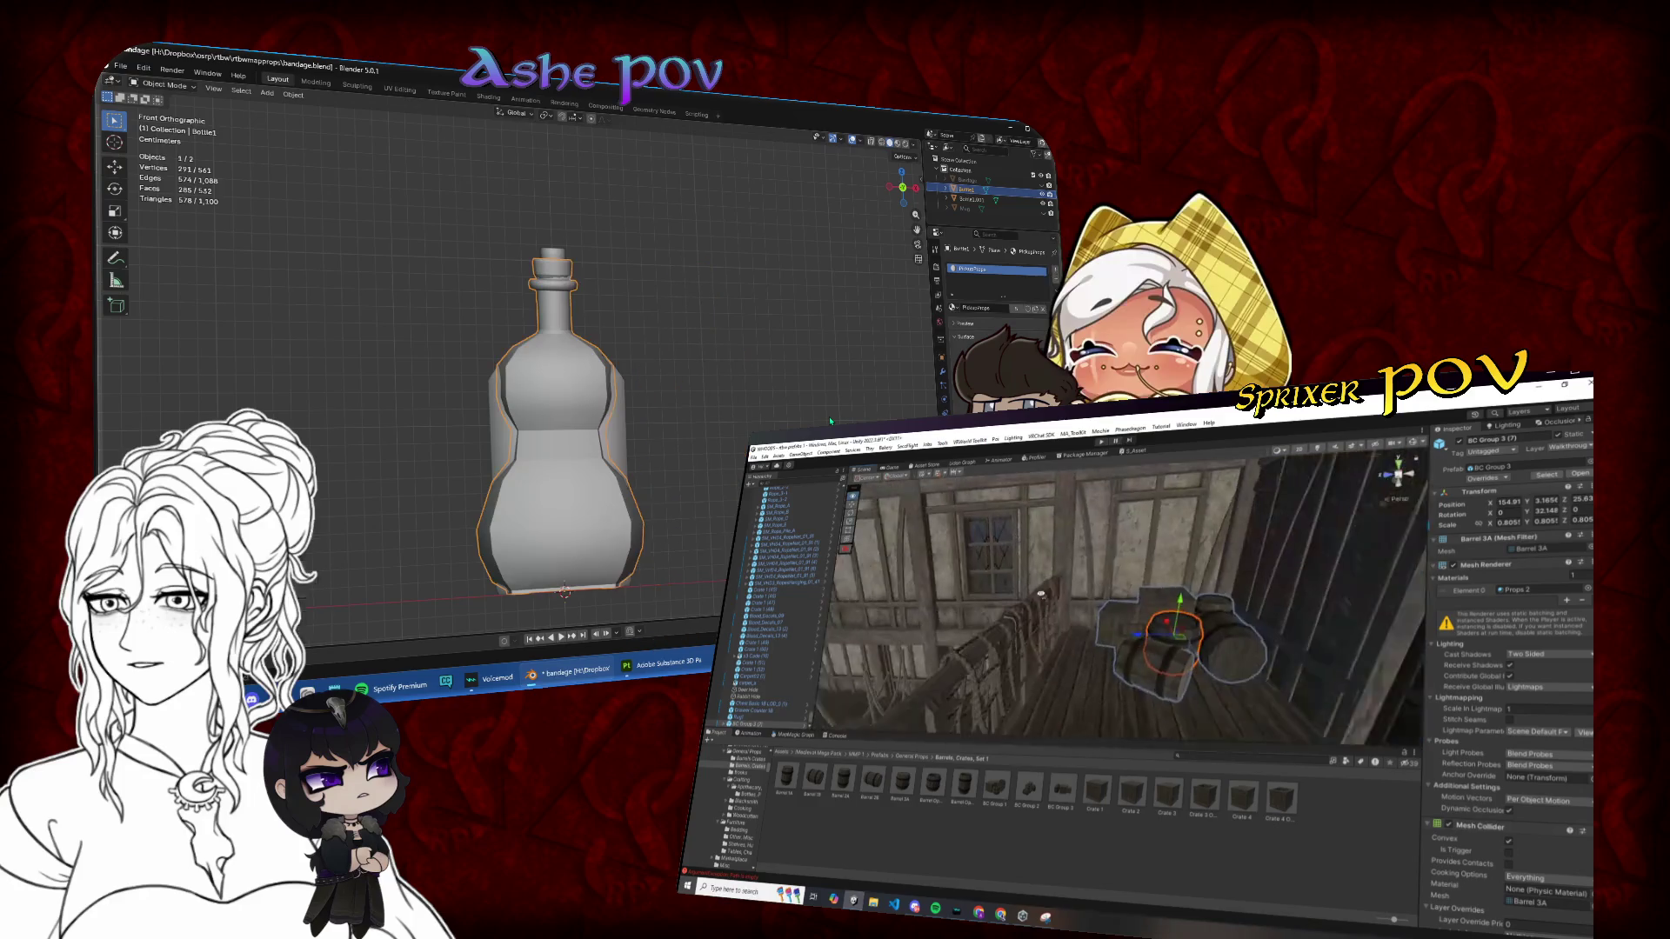
key(alt+h)
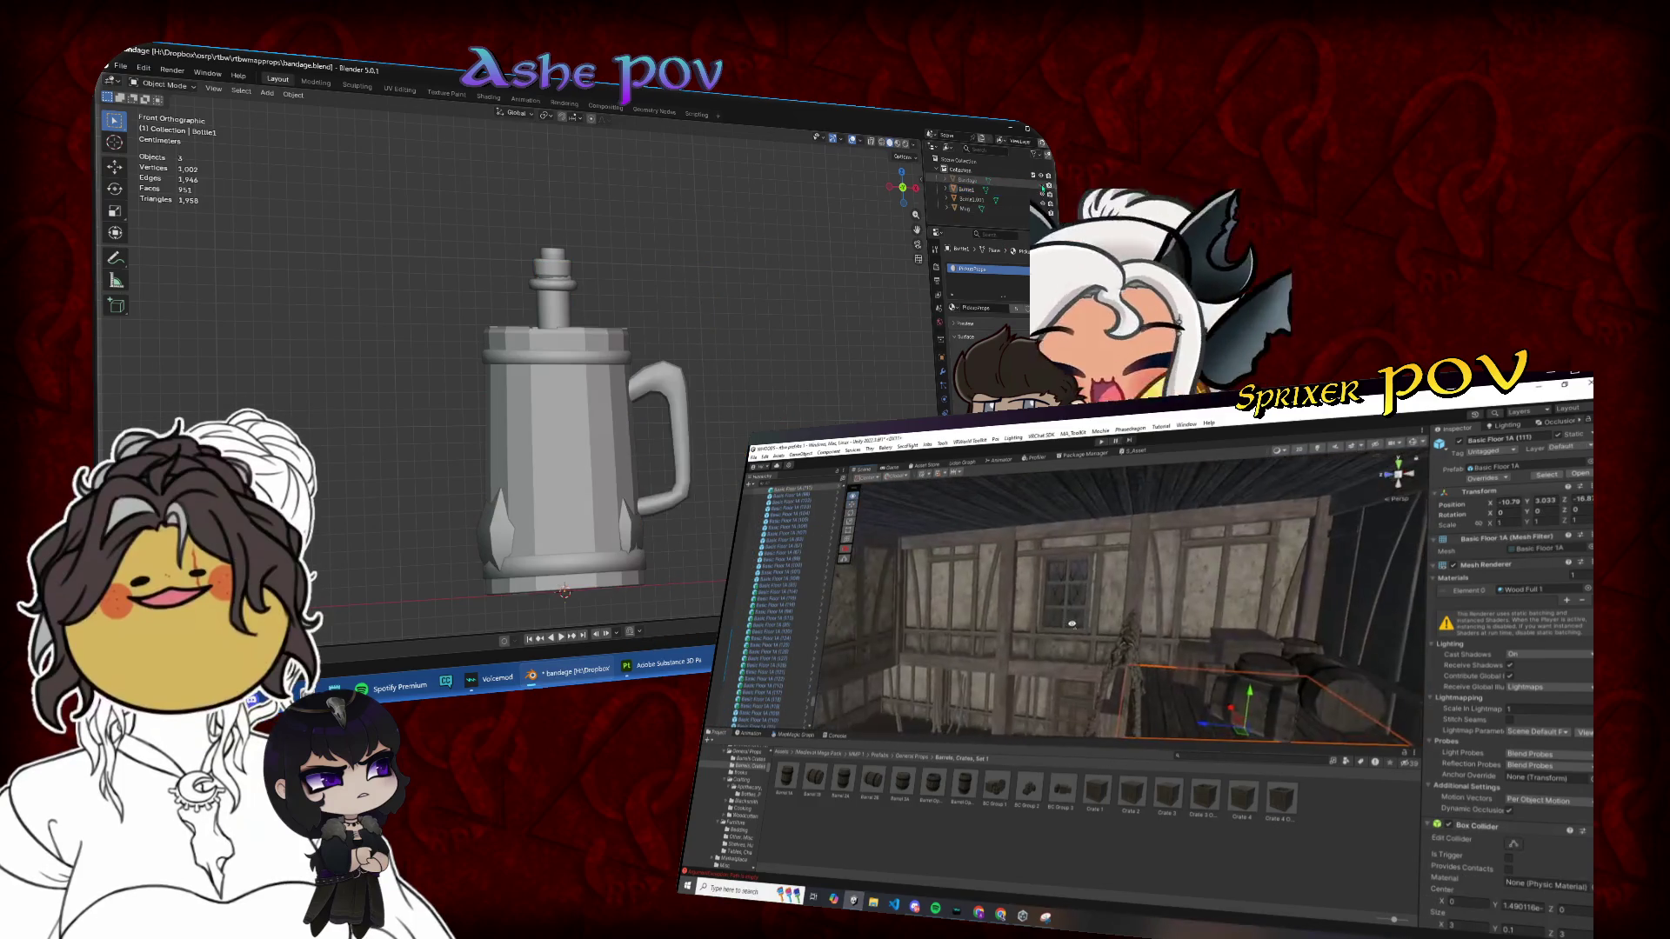
right_click(661, 228)
click(682, 287)
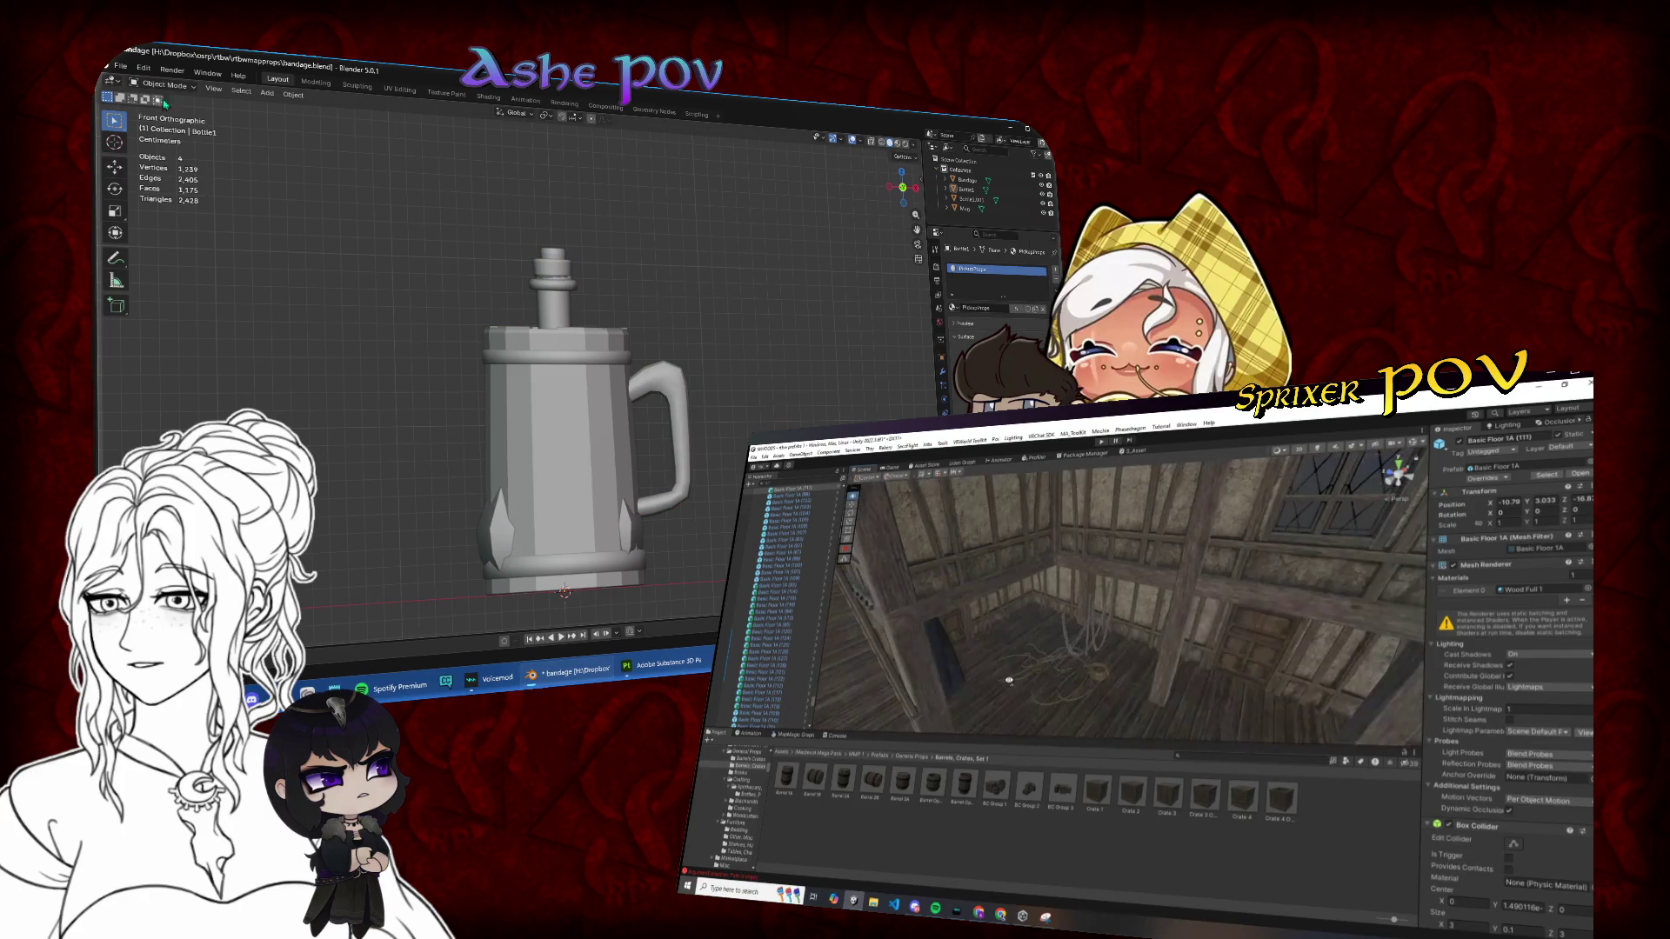
Step: Save bandage.blend and select the mug and Bottle1.001
click(135, 148)
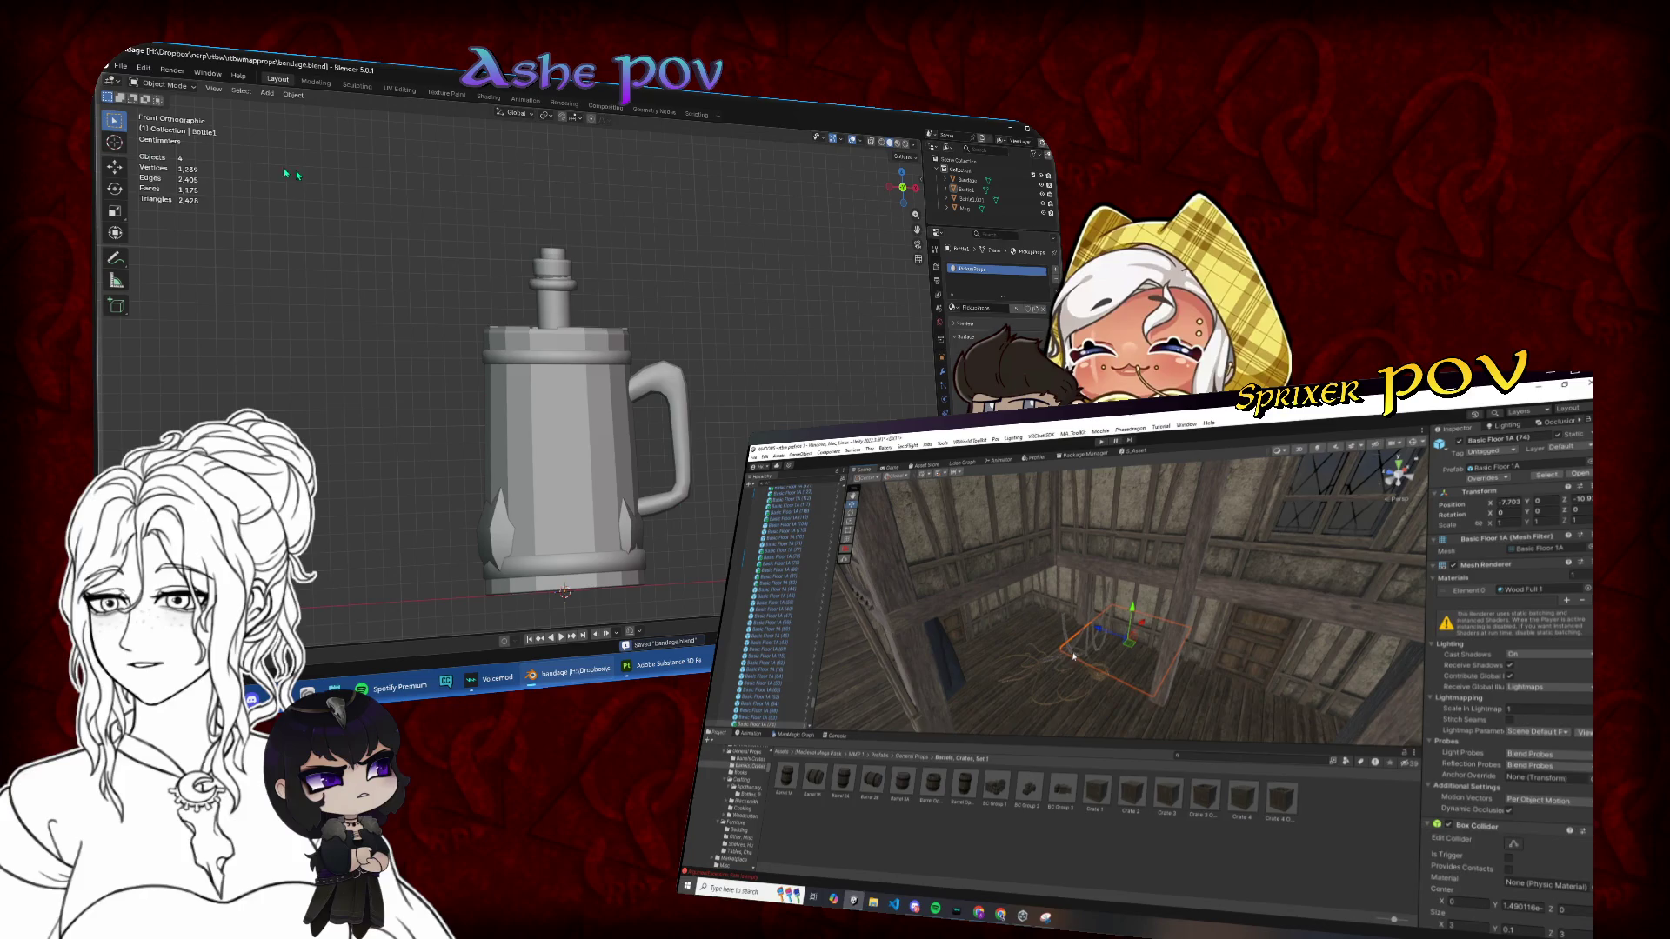
click(578, 354)
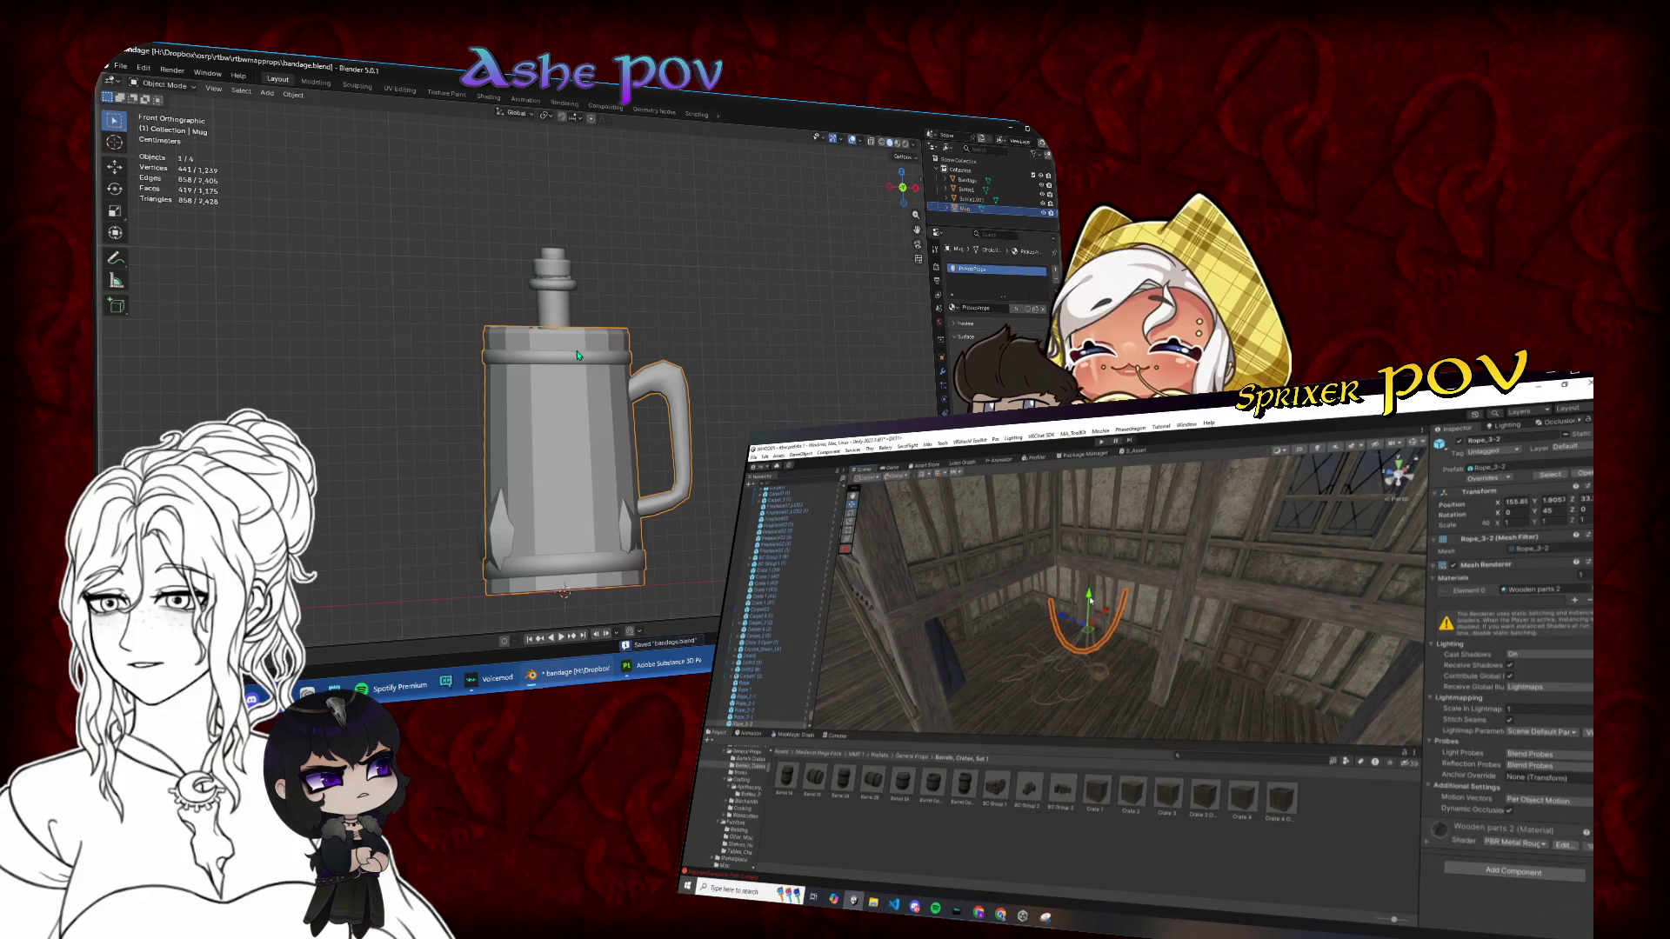
scroll(578, 355, down, 4)
click(965, 199)
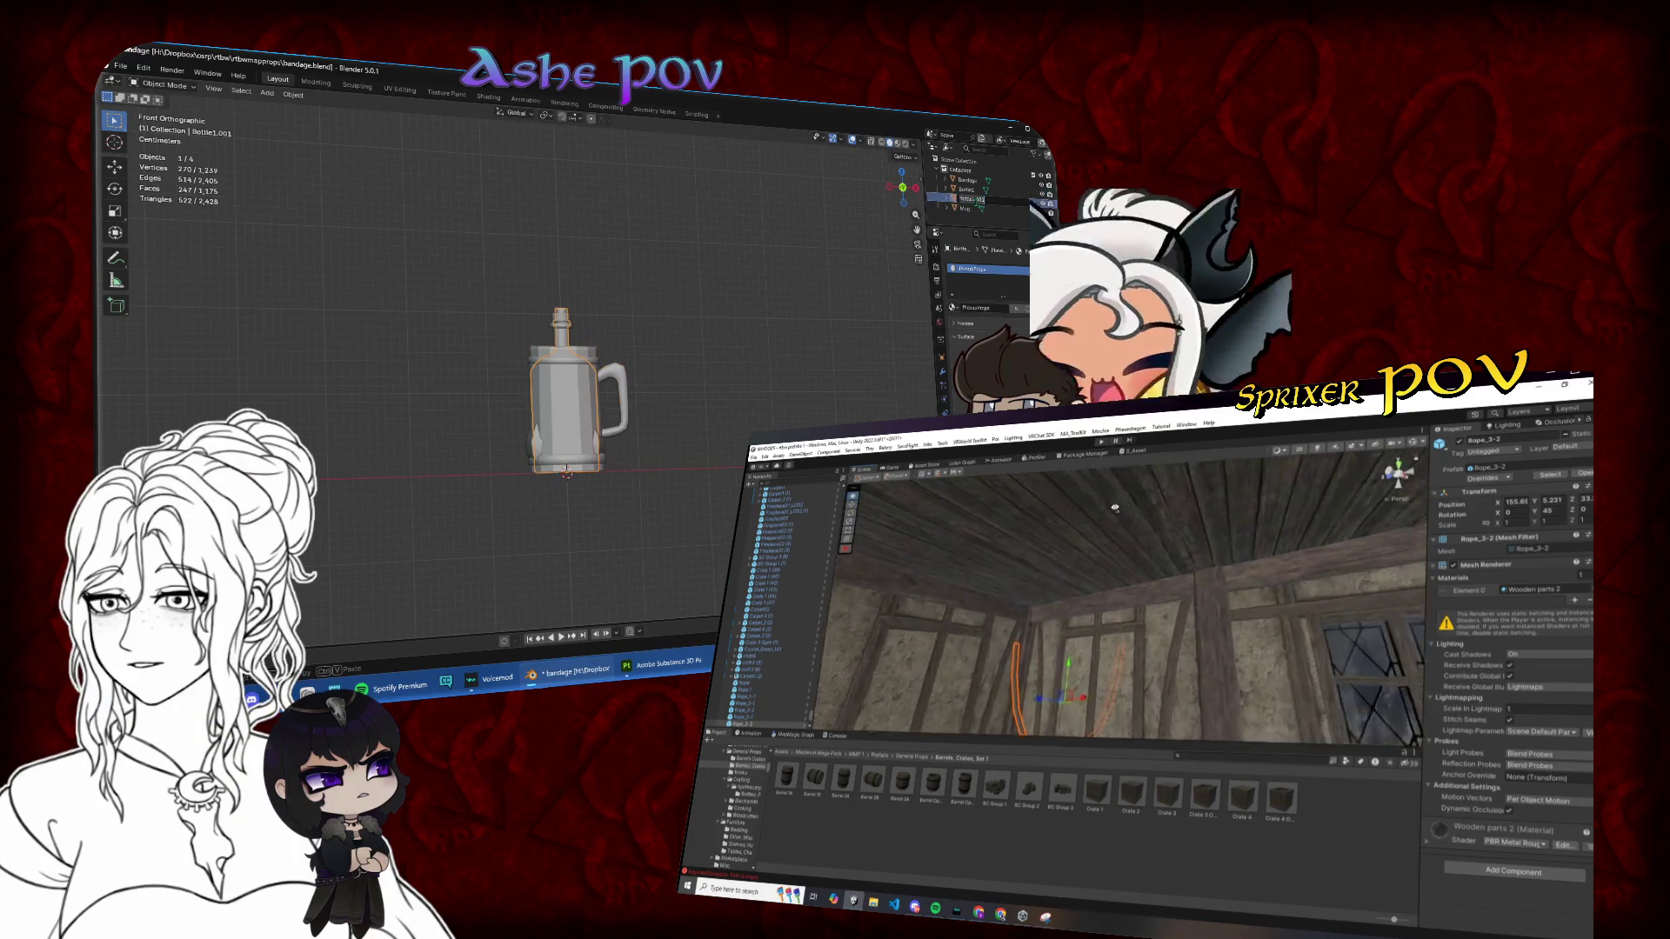
mouse_move(1115, 507)
mouse_down()
mouse_move(1117, 600)
mouse_move(1091, 617)
mouse_move(1100, 532)
mouse_move(1043, 520)
mouse_move(1040, 575)
mouse_move(956, 562)
mouse_up()
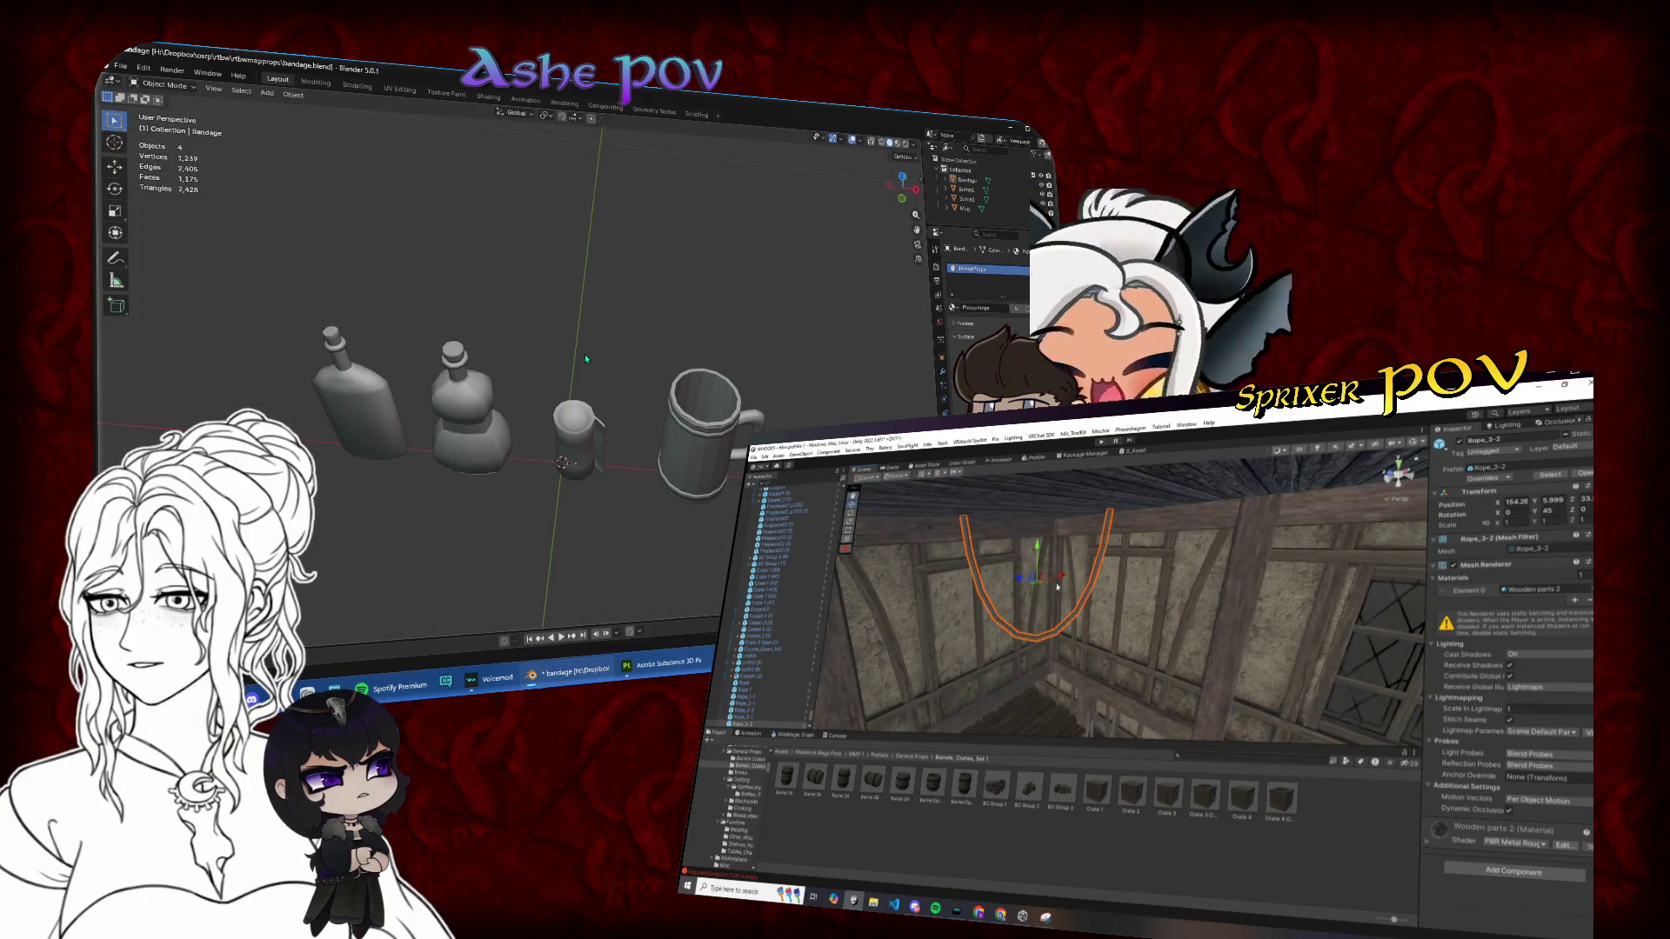
Step: Join all four props in front view into one object named Props and show its transforms
key(a)
key(KP_1)
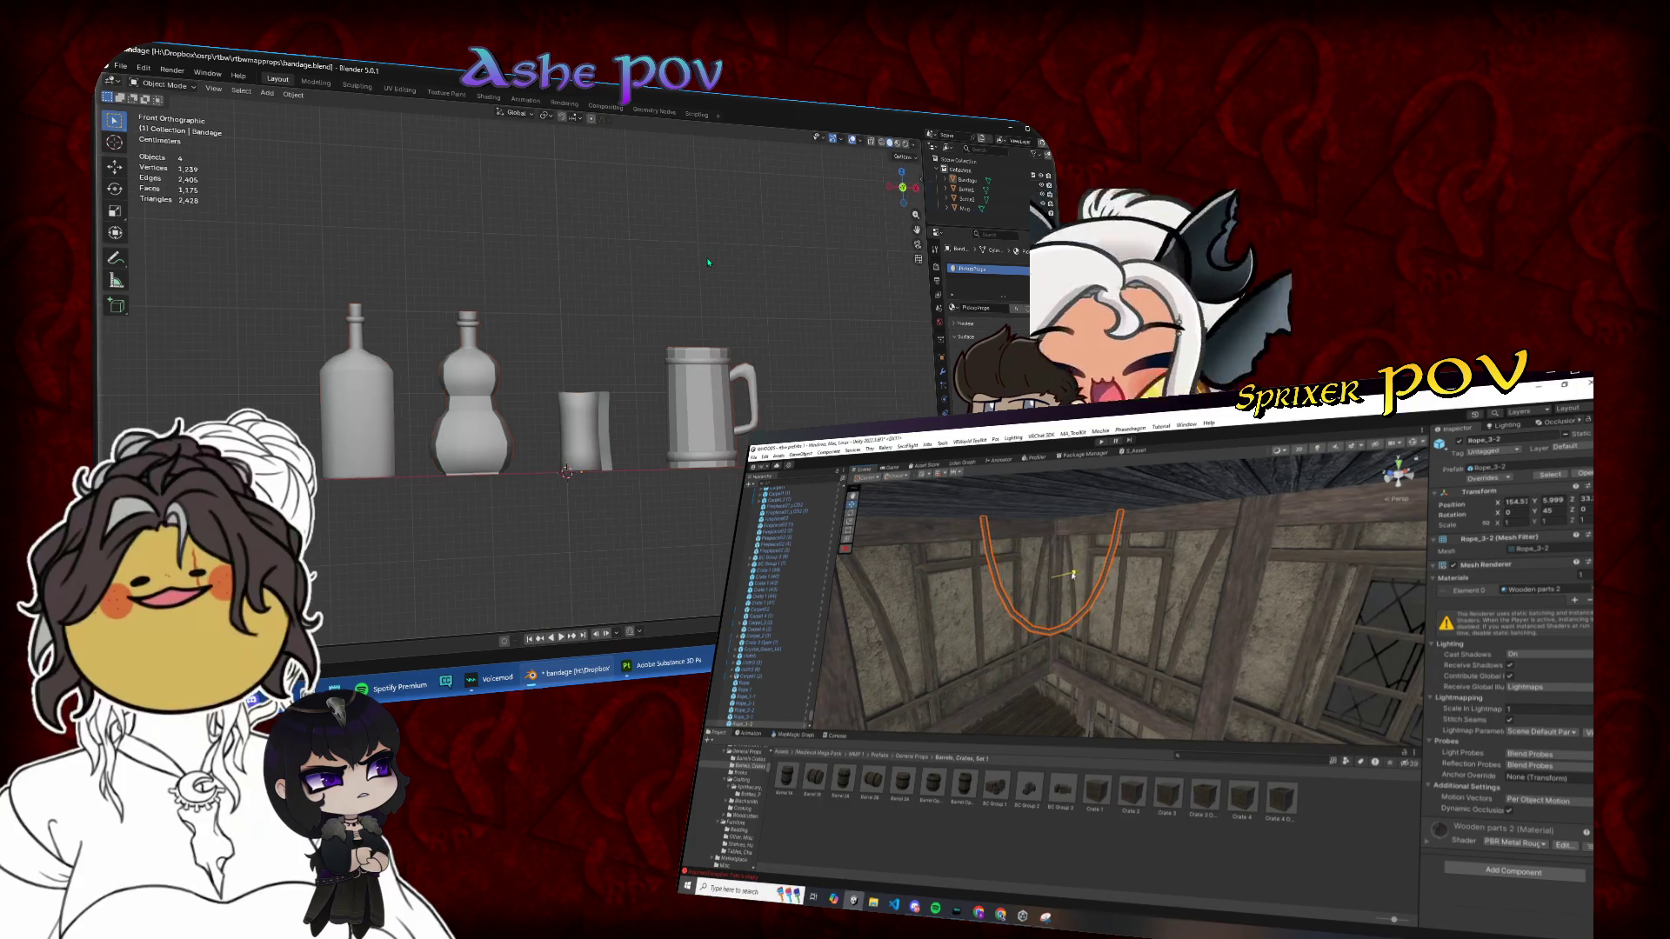
key(ctrl+j)
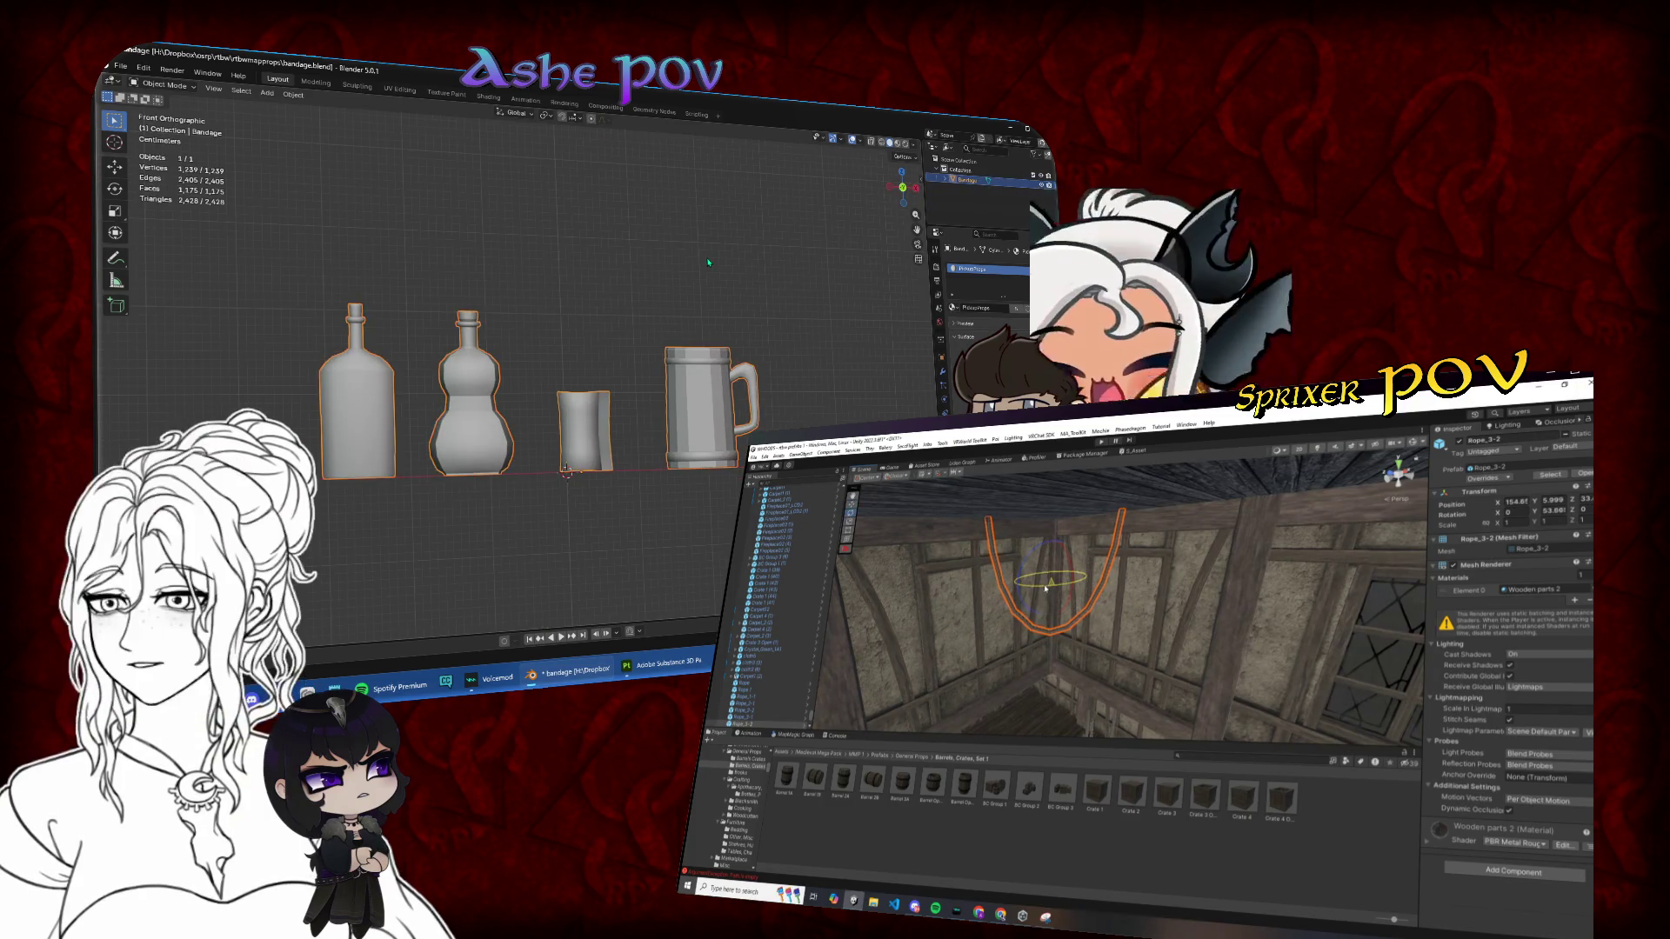
double_click(967, 179)
text(Props)
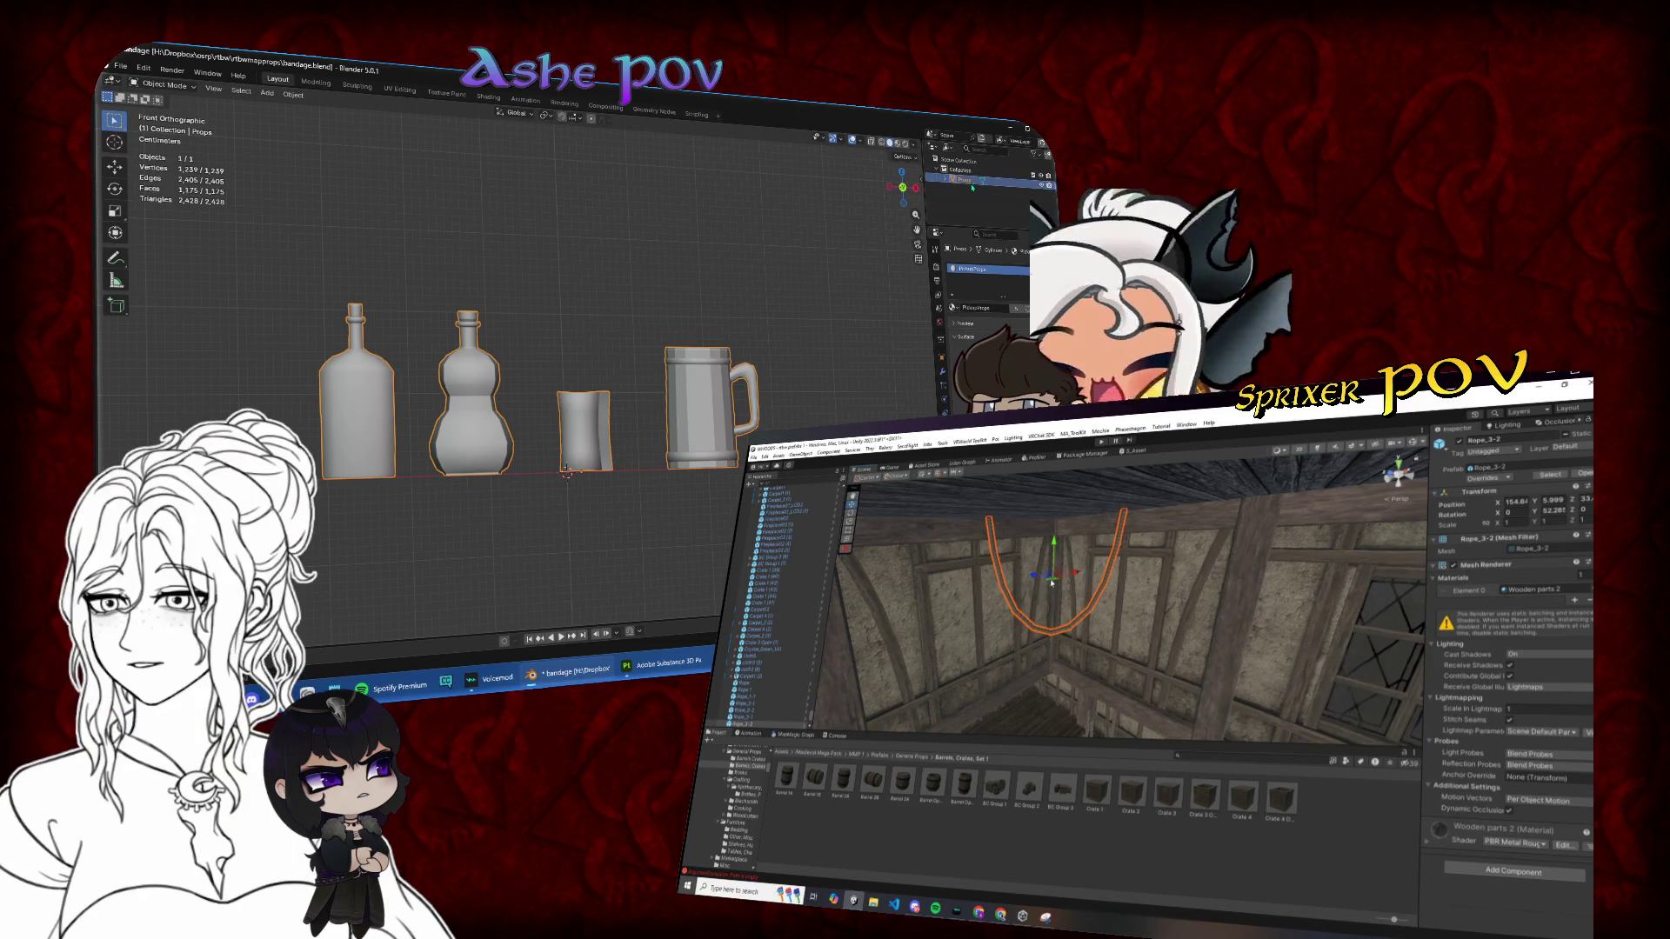
key(n)
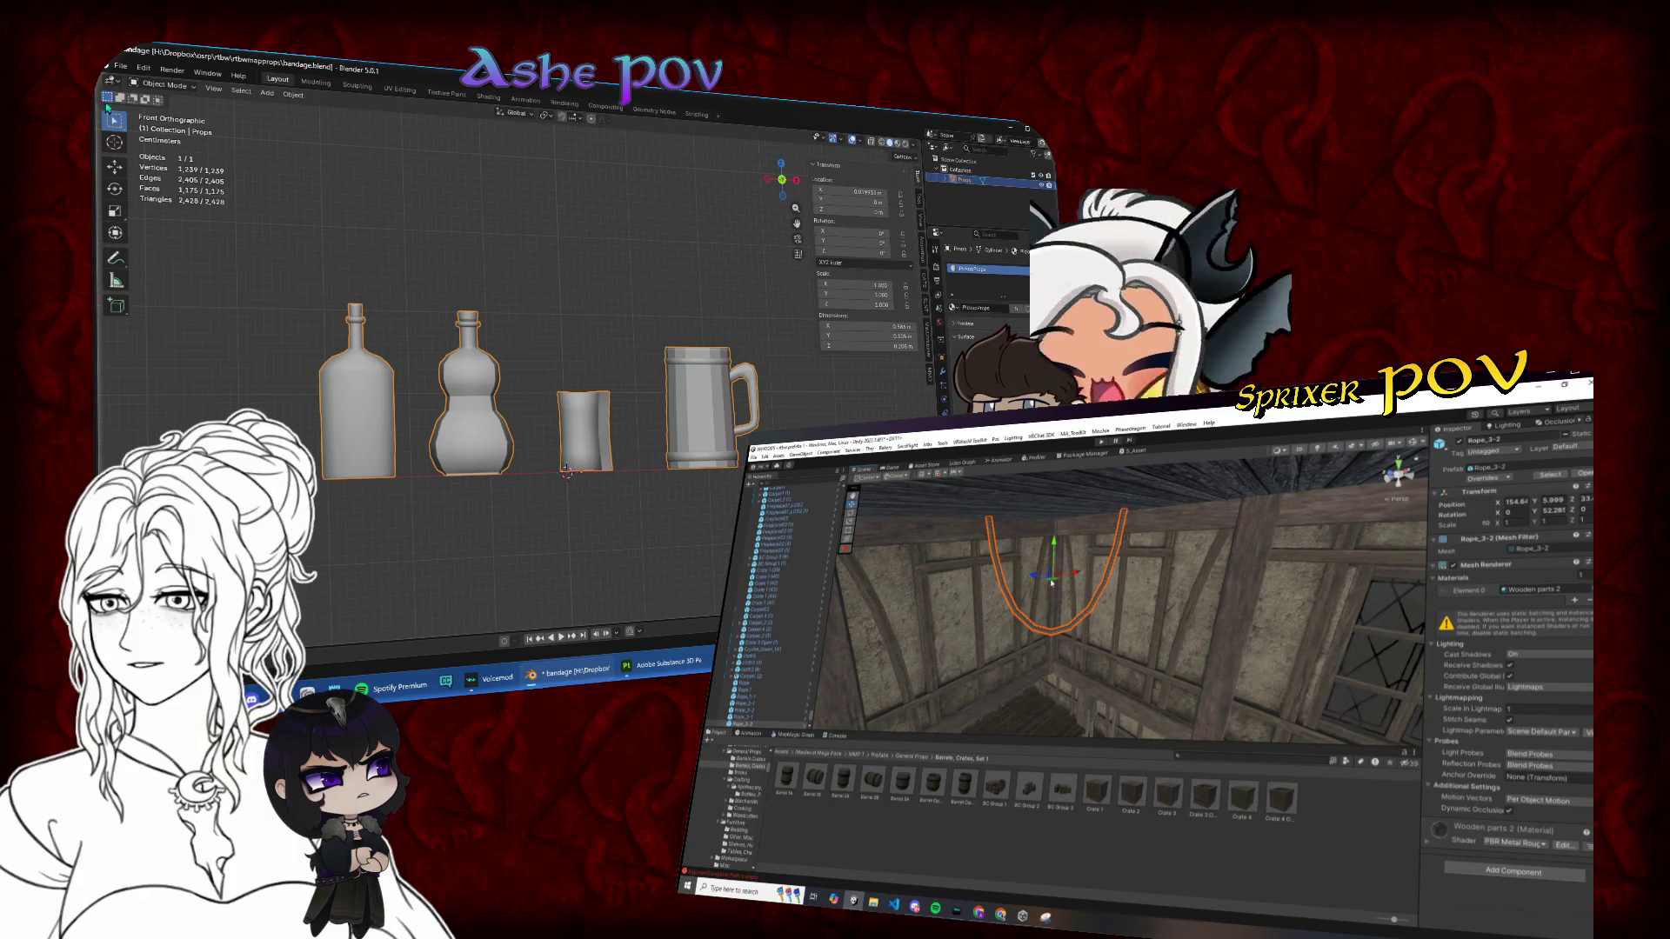
click(139, 147)
Step: Save bandage.blend and export the joined props as an FBX file
click(121, 67)
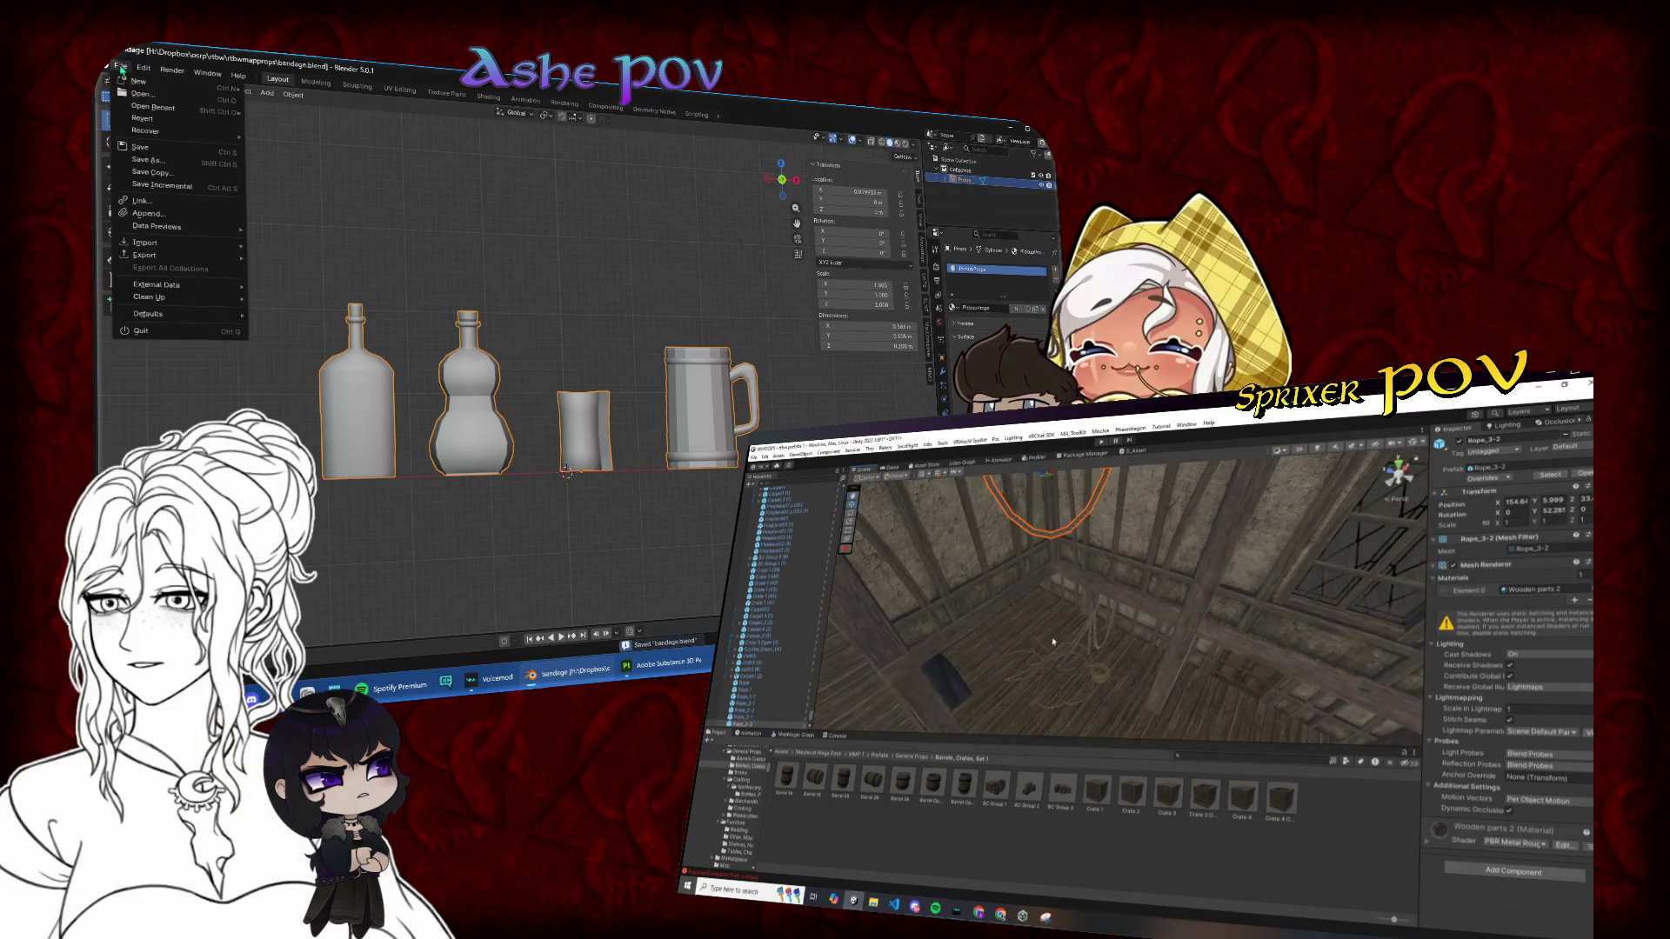
mouse_move(170, 247)
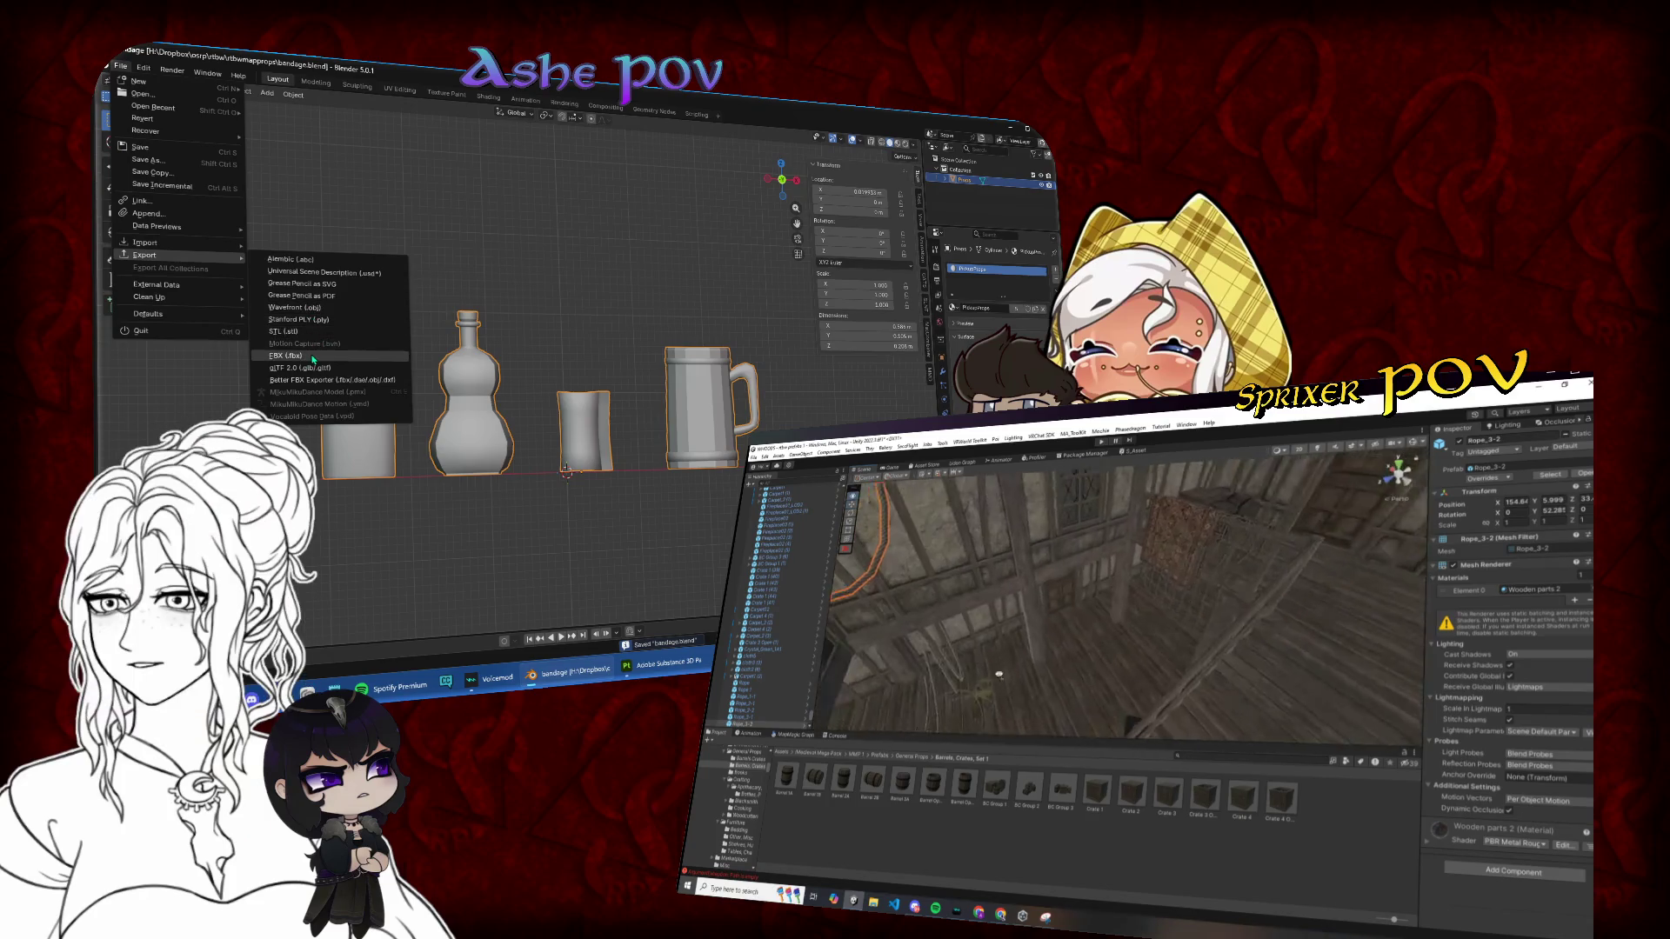
click(314, 359)
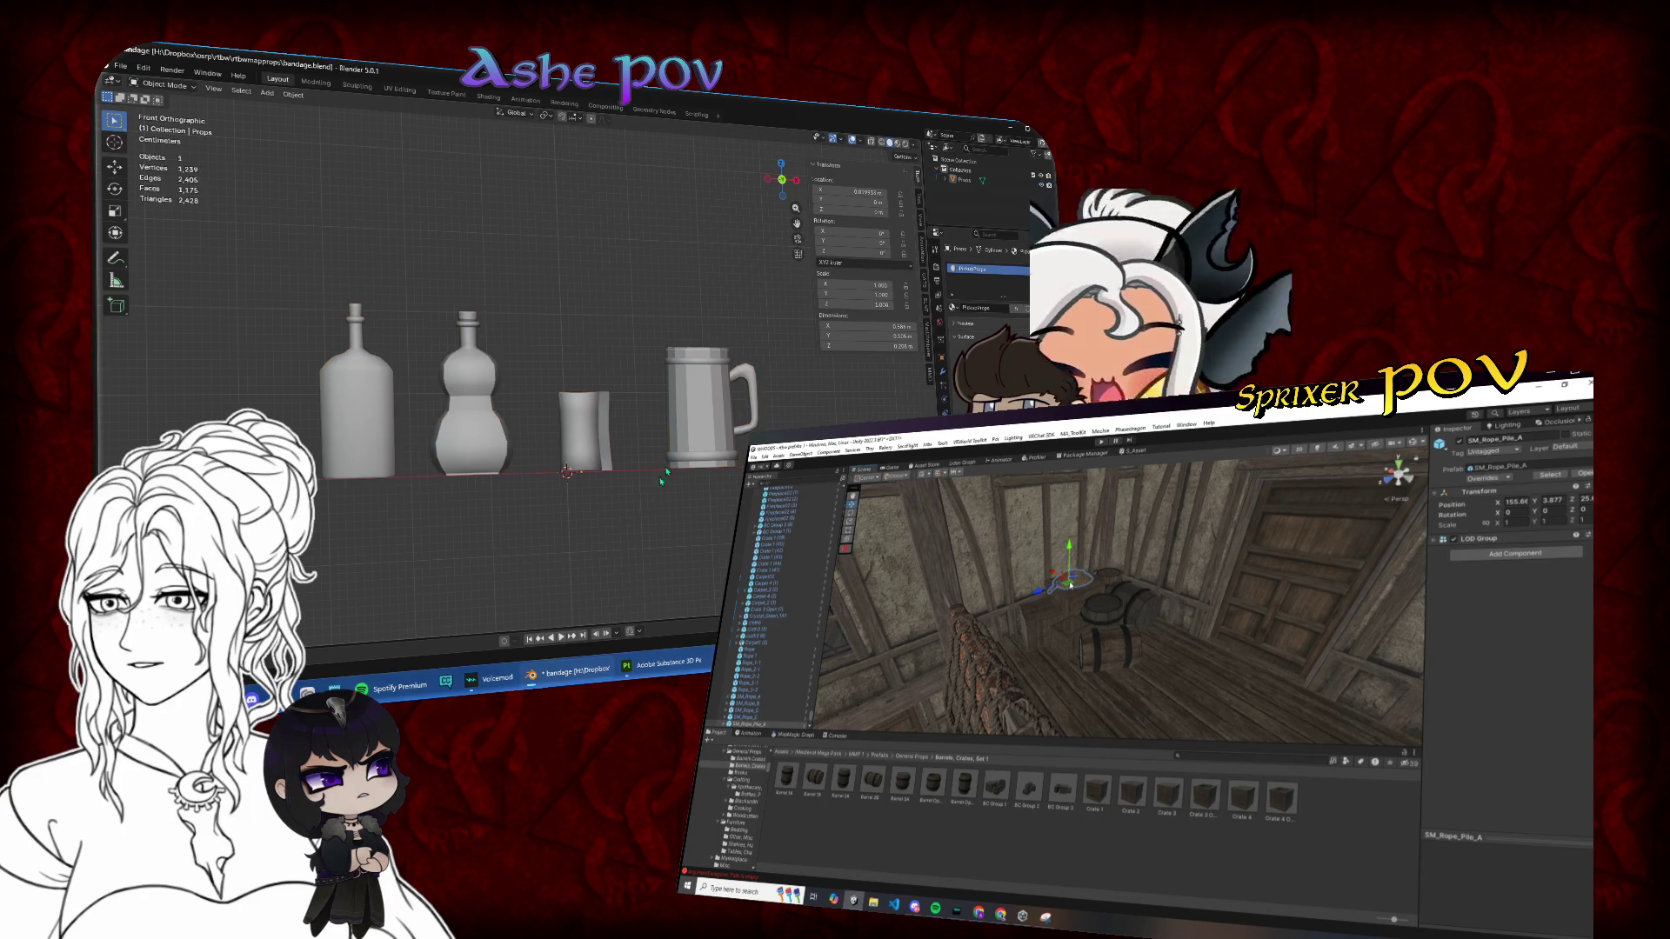
Step: Separate the joined props into pieces and slide both bottles along X over the mug
key(a)
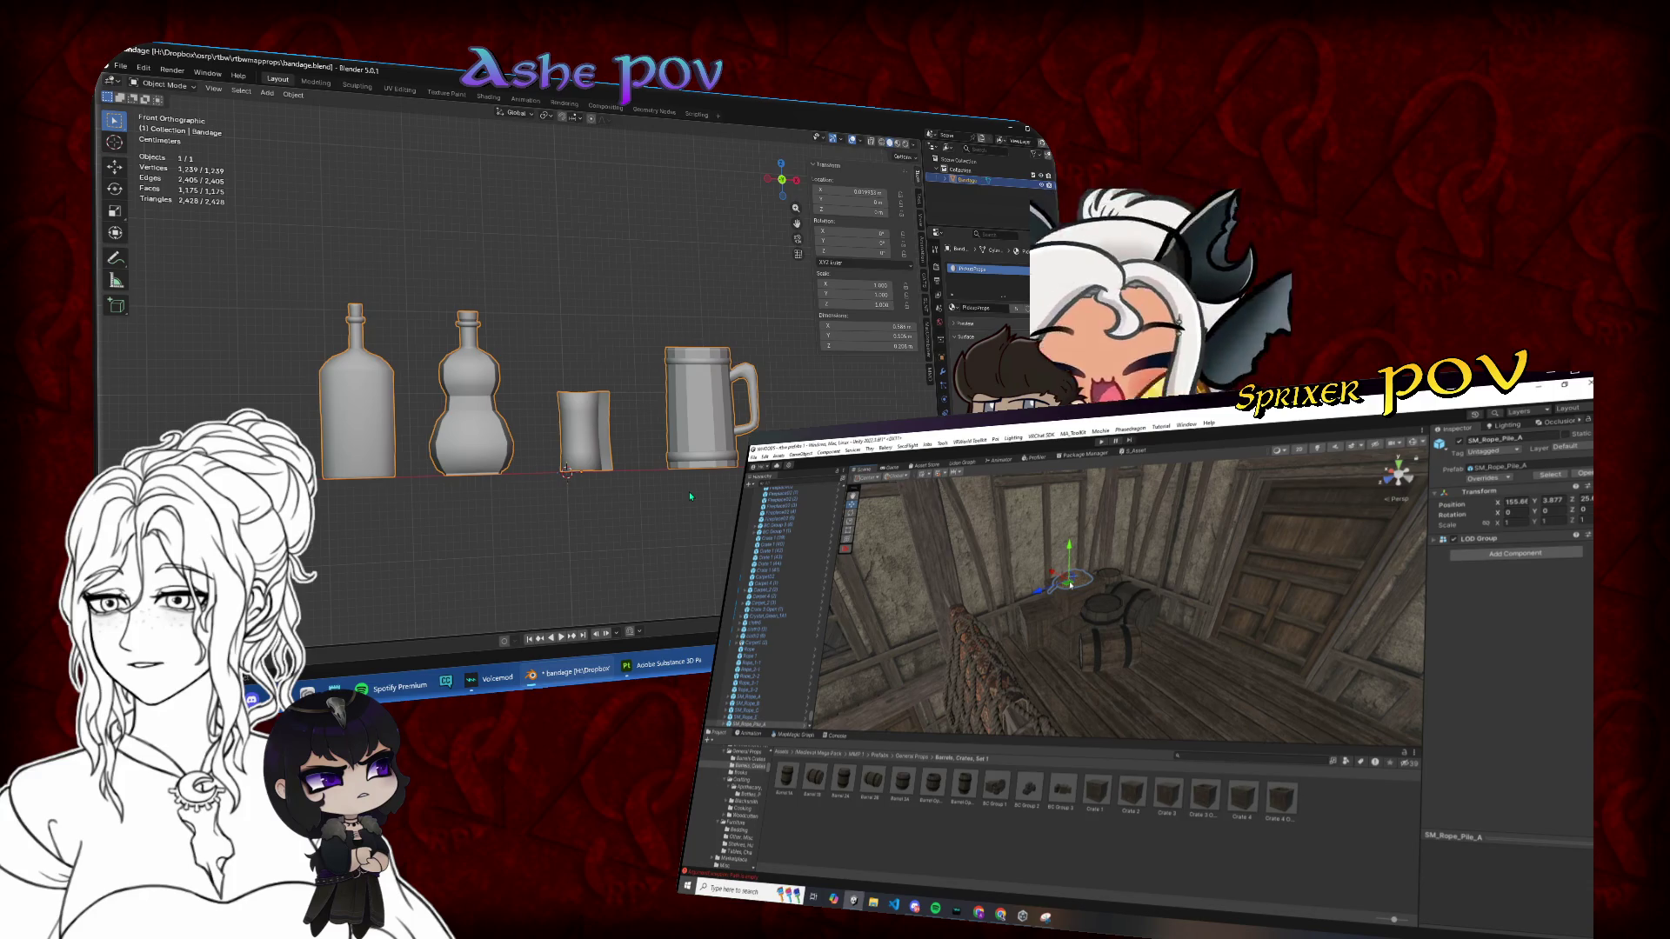
key(ctrl+z)
key(ctrl+z)
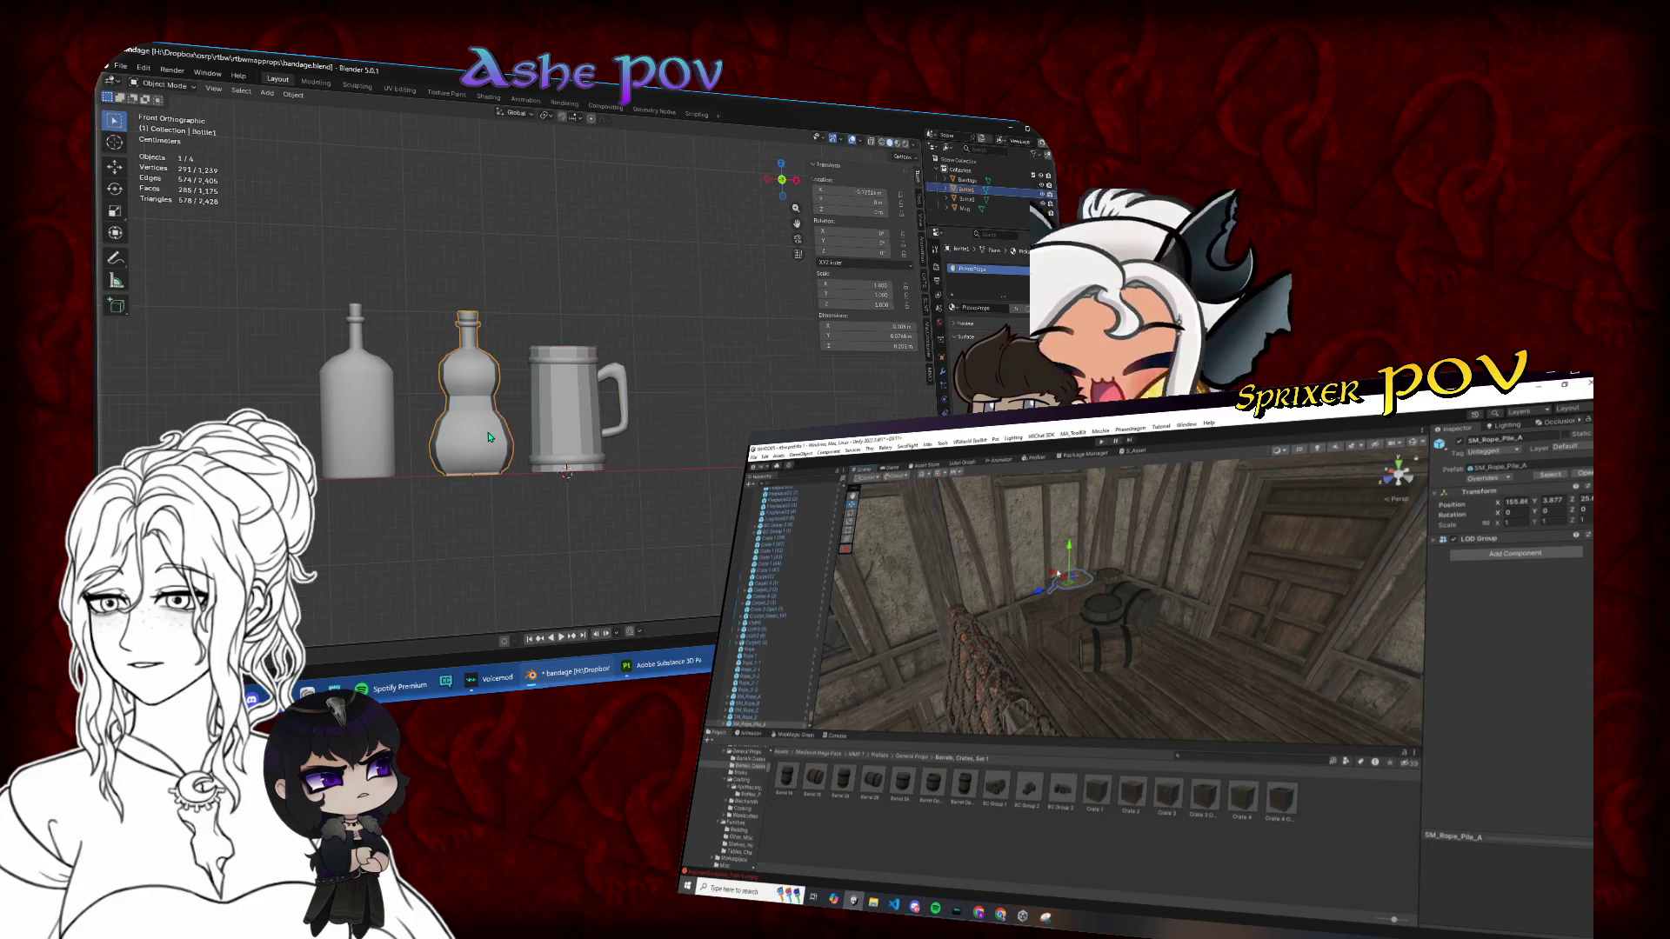
click(581, 429)
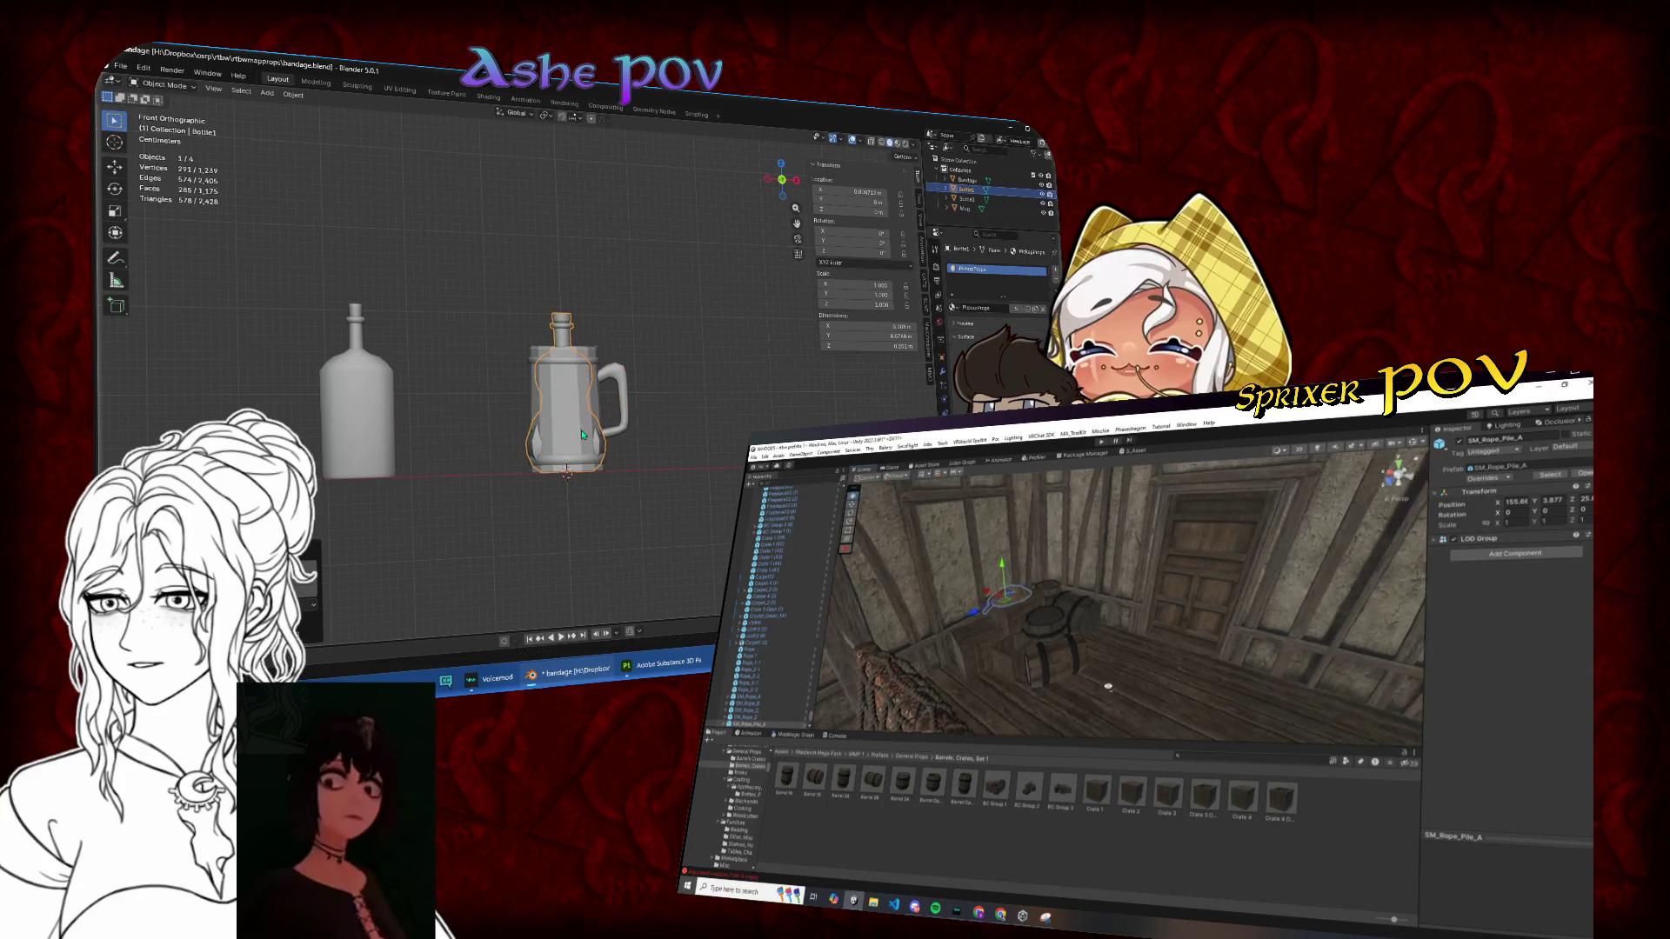
click(357, 392)
key(g)
key(x)
click(576, 410)
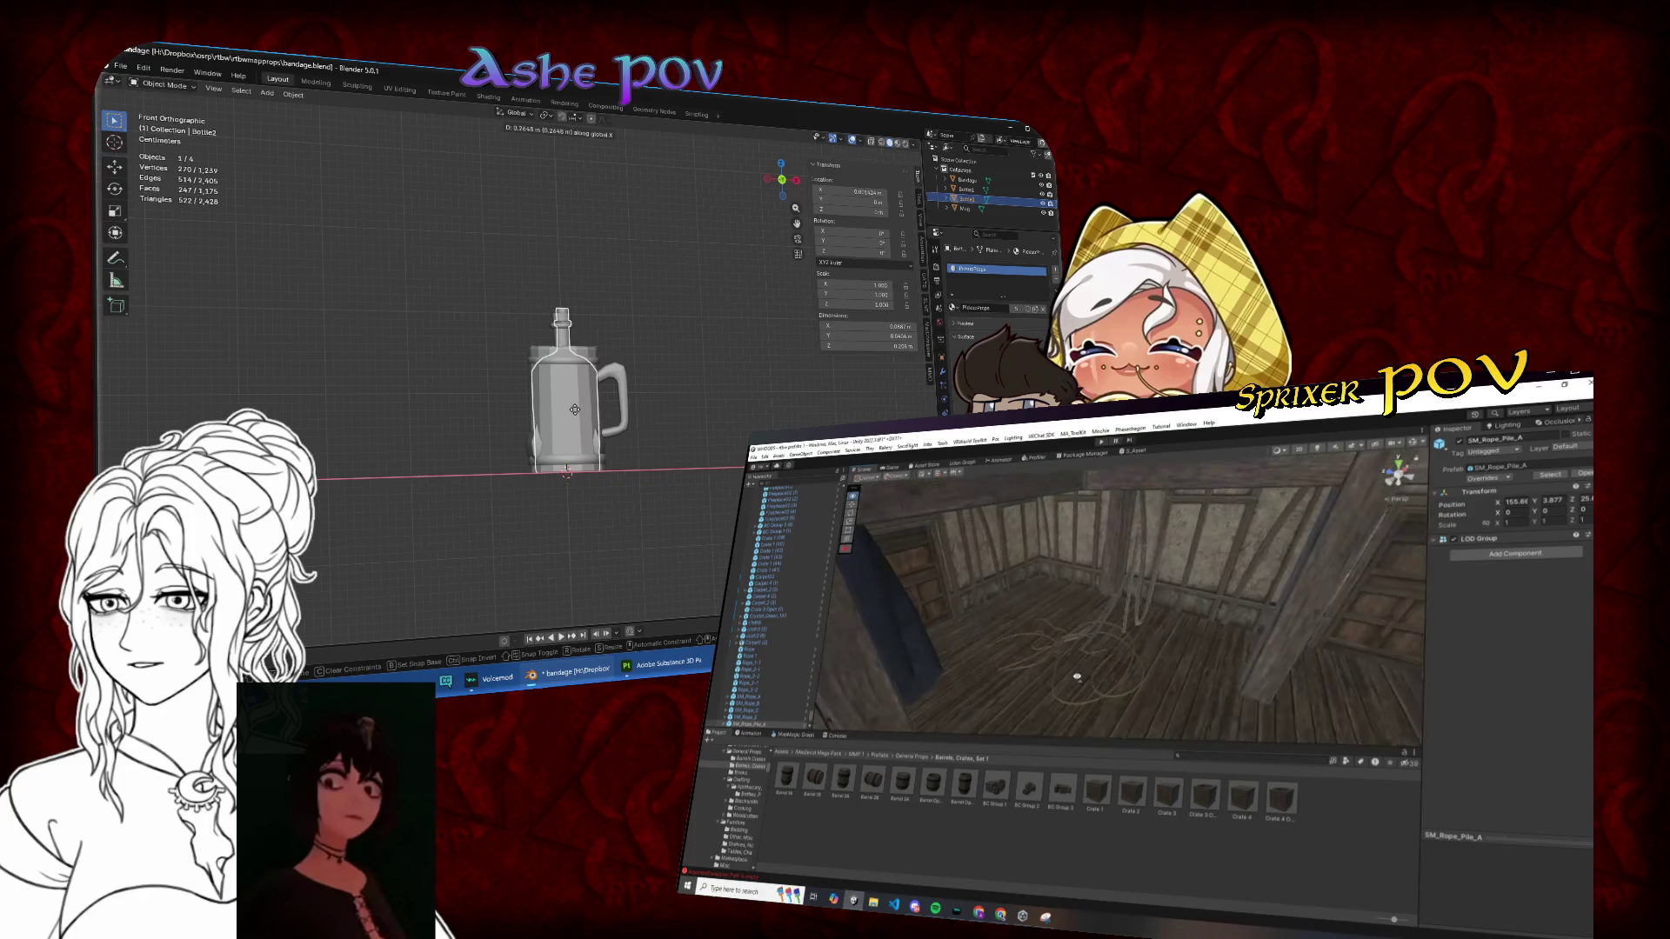
Step: Hide Bottle1 and Bottle2 from the viewport using the outliner eye icons
click(993, 225)
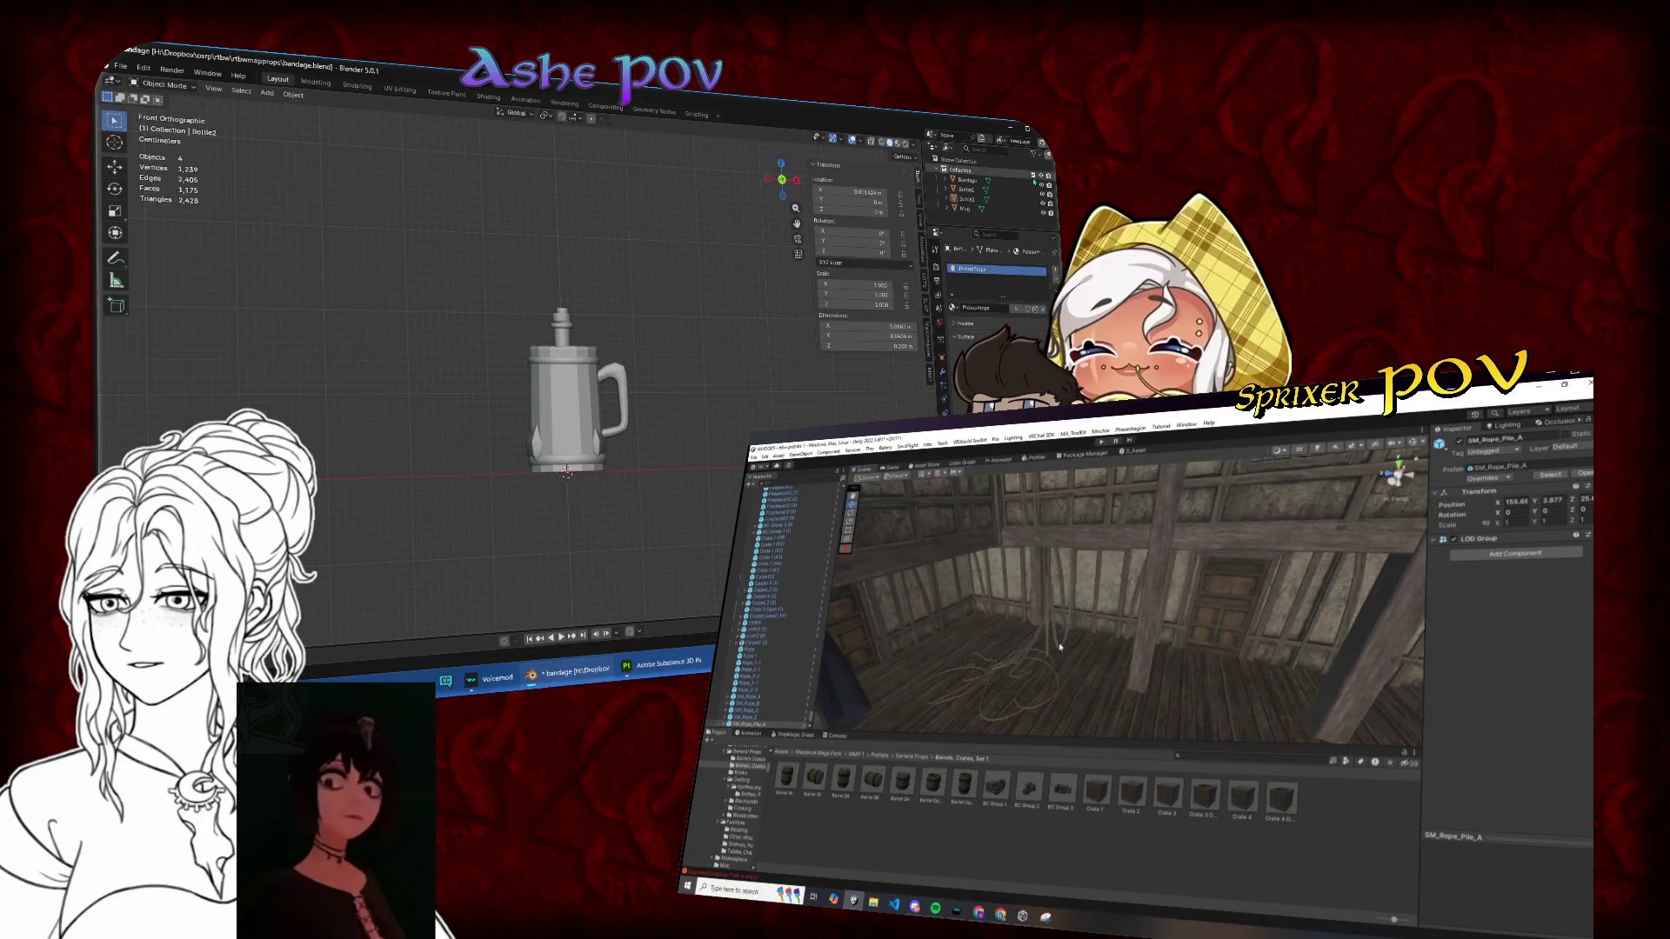
click(1040, 188)
click(1041, 198)
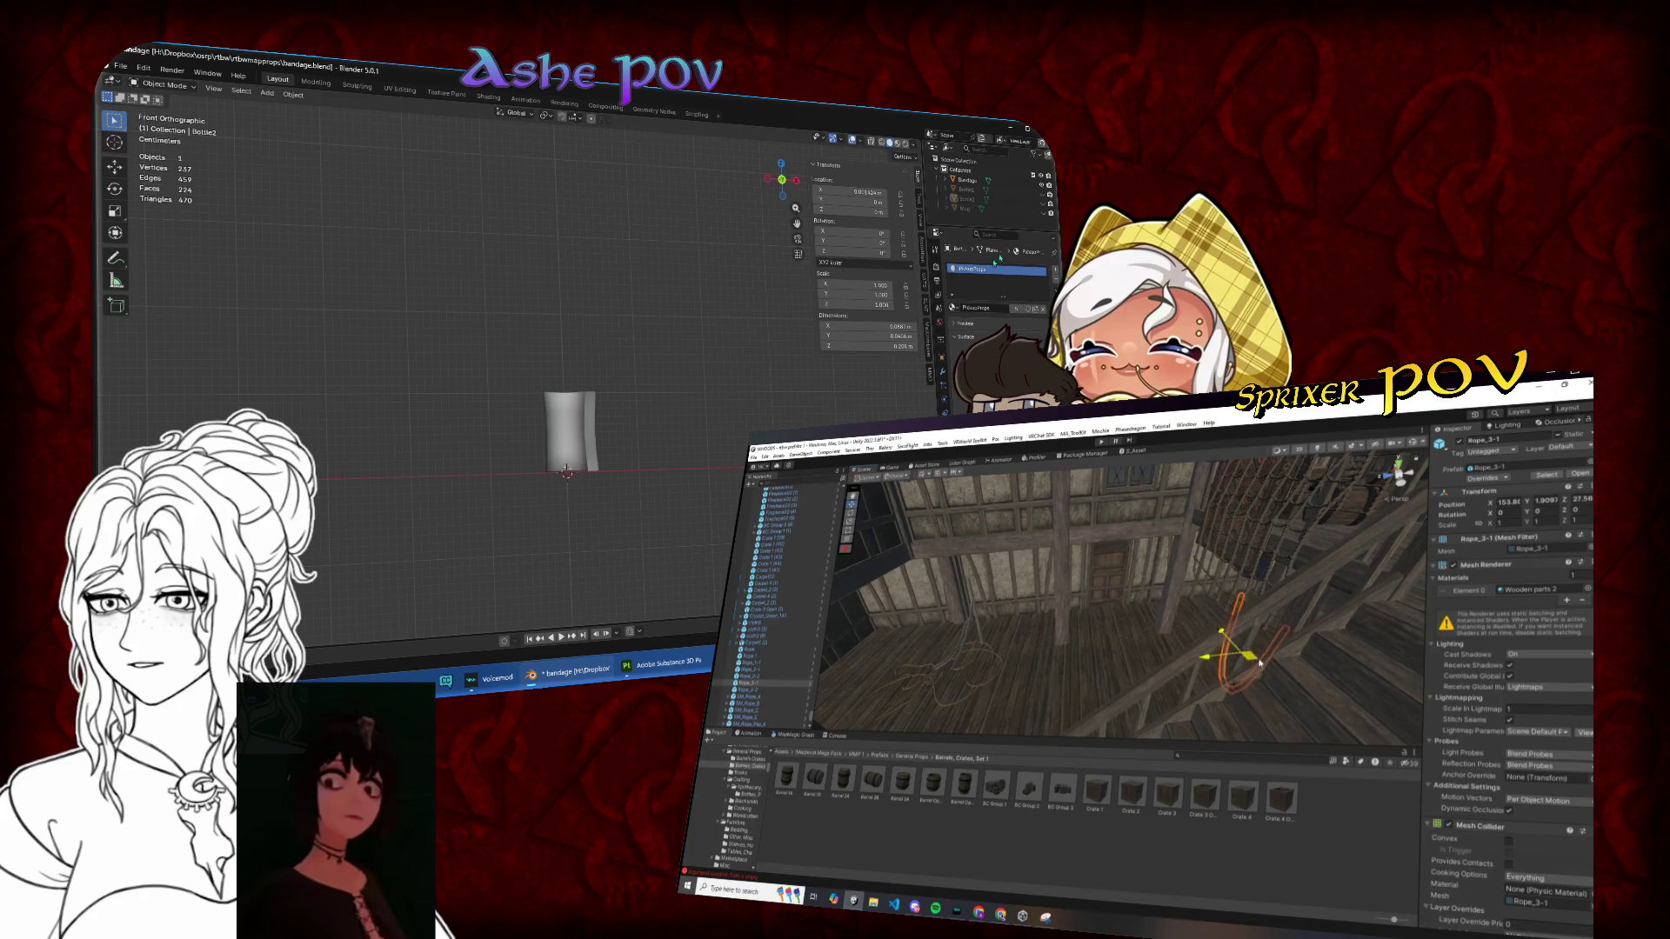
Step: Save bandage.blend in Blender and export the bandage as FBX
click(120, 66)
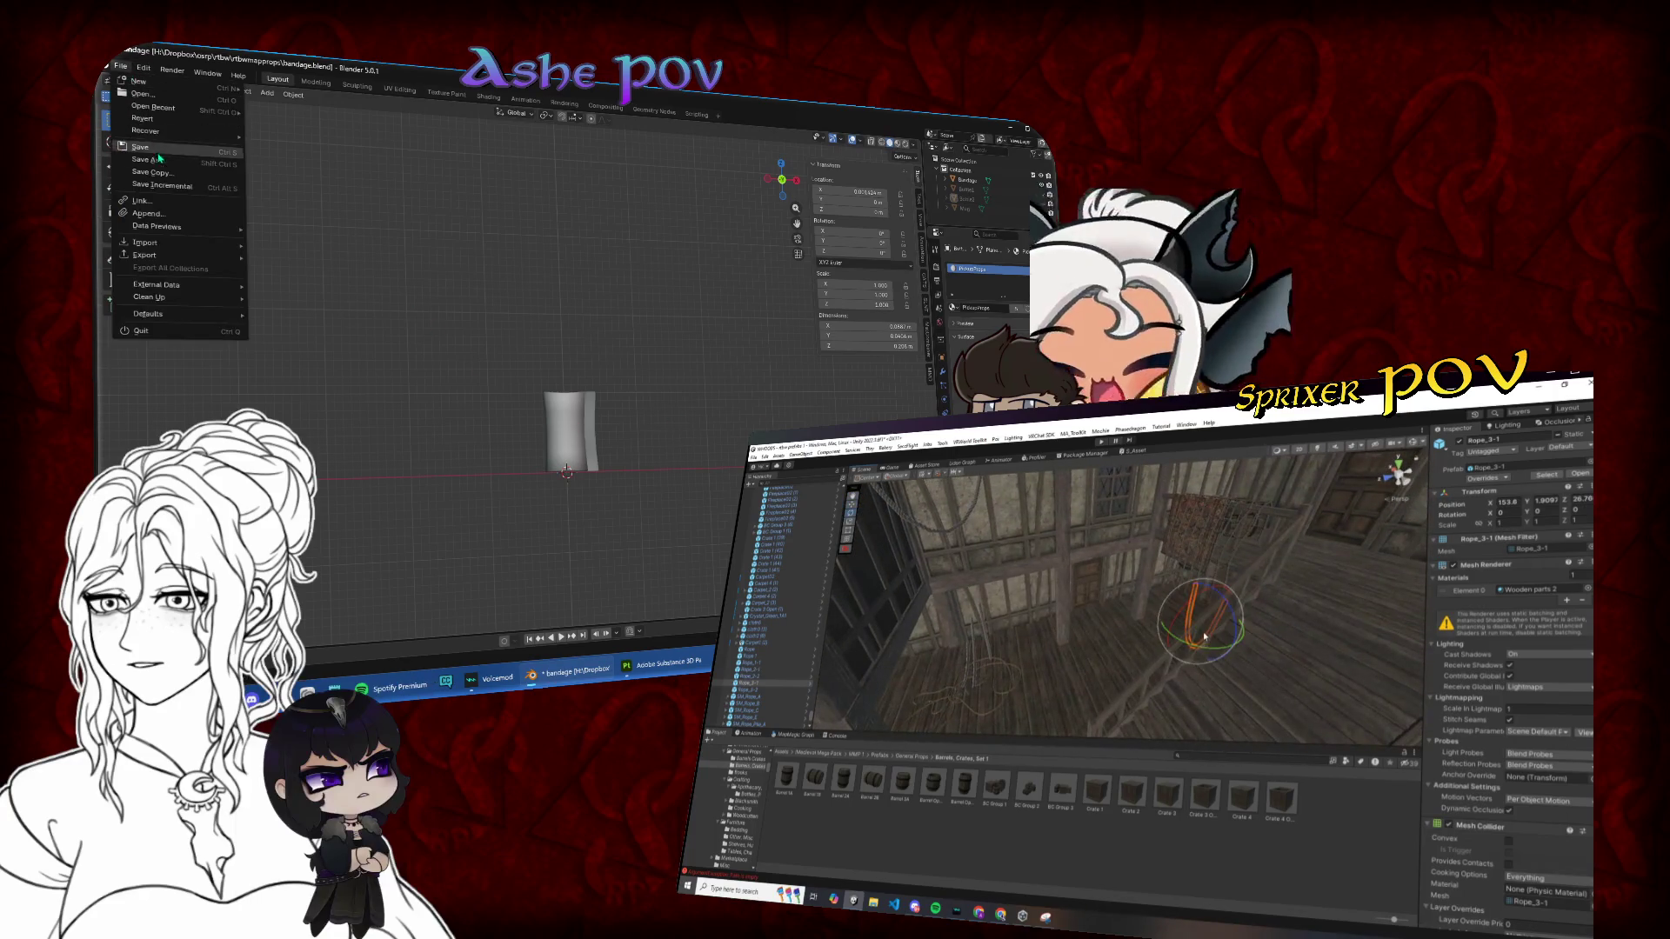
click(159, 154)
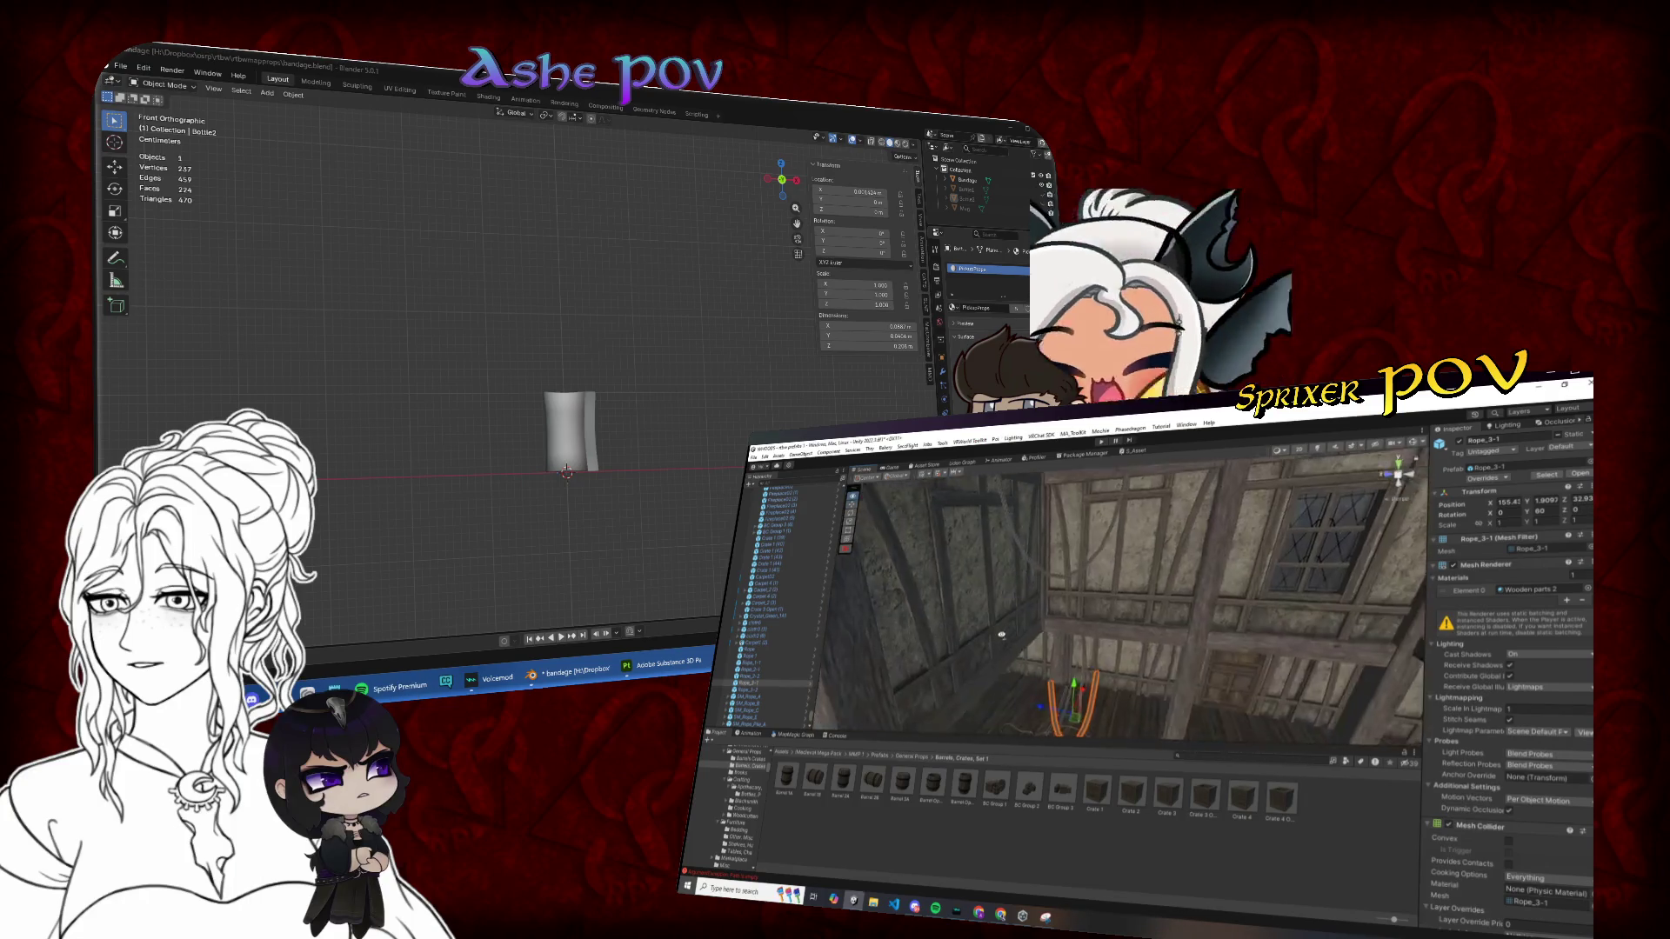
click(122, 67)
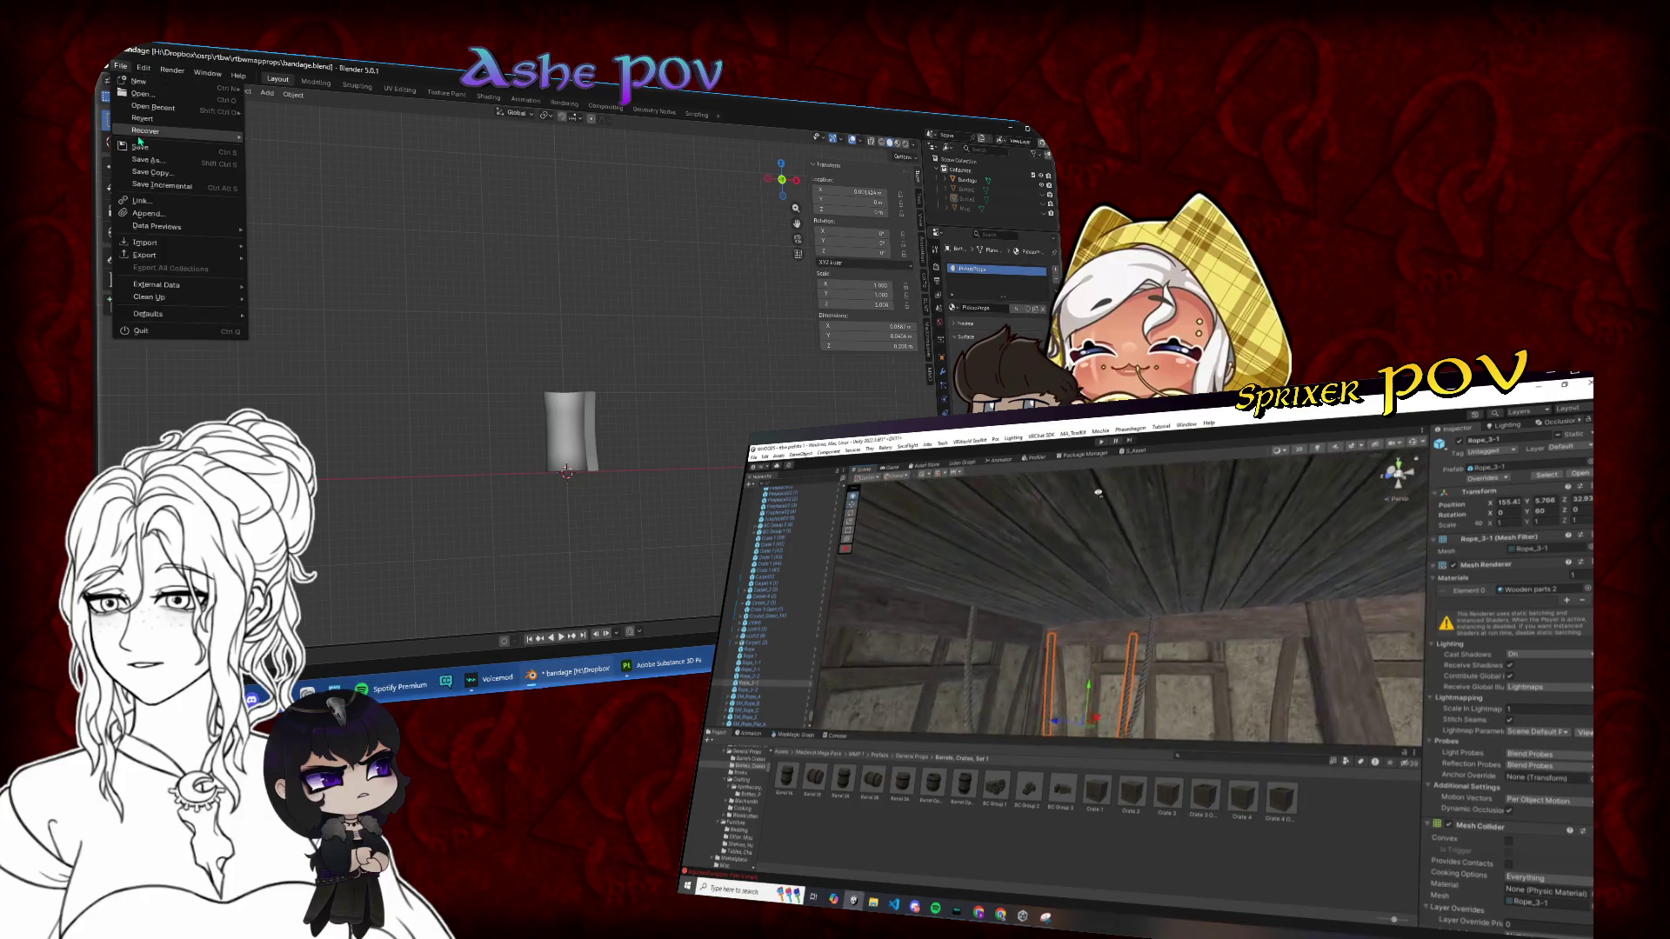
click(140, 146)
click(121, 68)
mouse_move(174, 256)
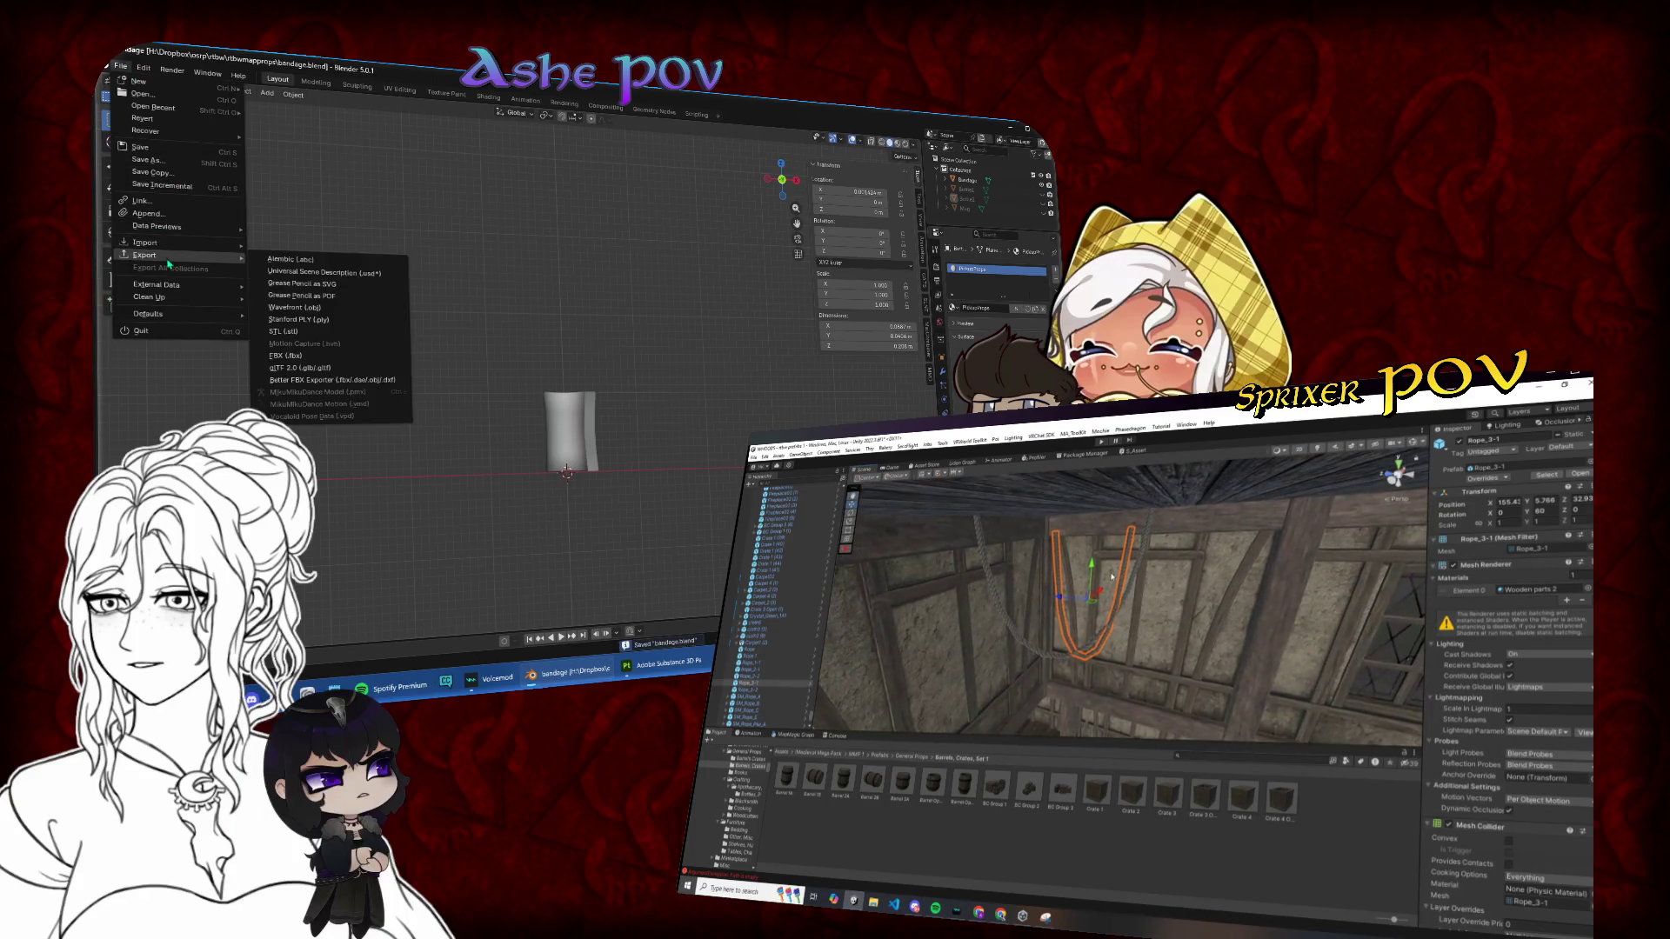
click(319, 356)
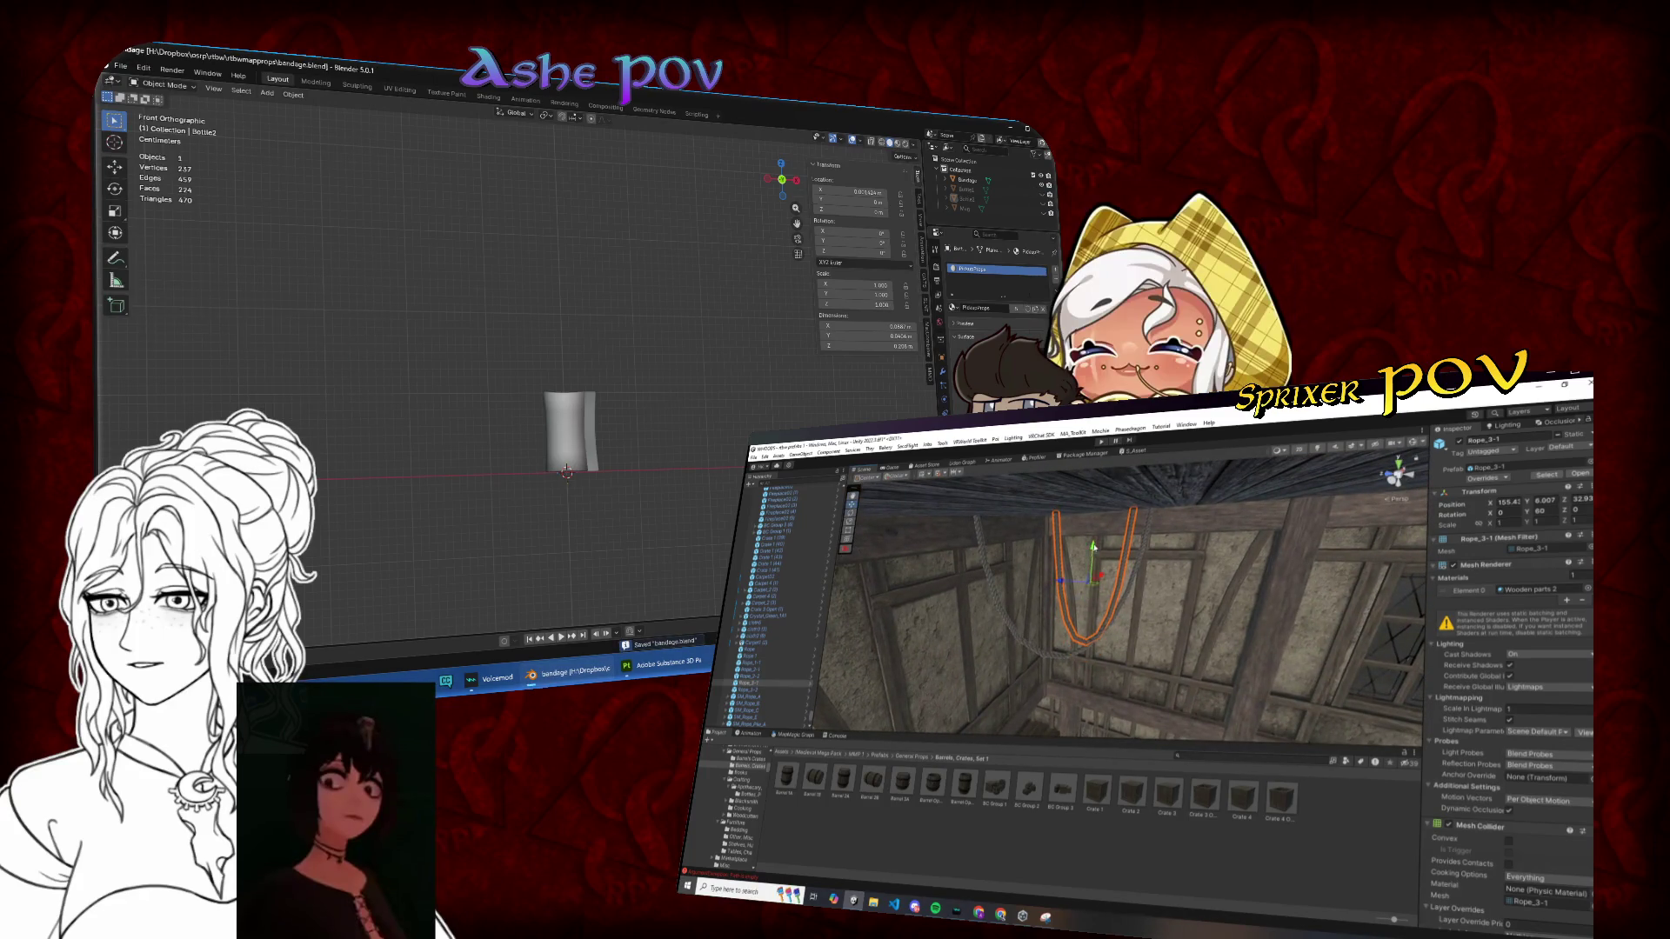
Step: Widen the Unity hanging rope to about 1.58 on X, frame it, and select the Blender bottle
key(e)
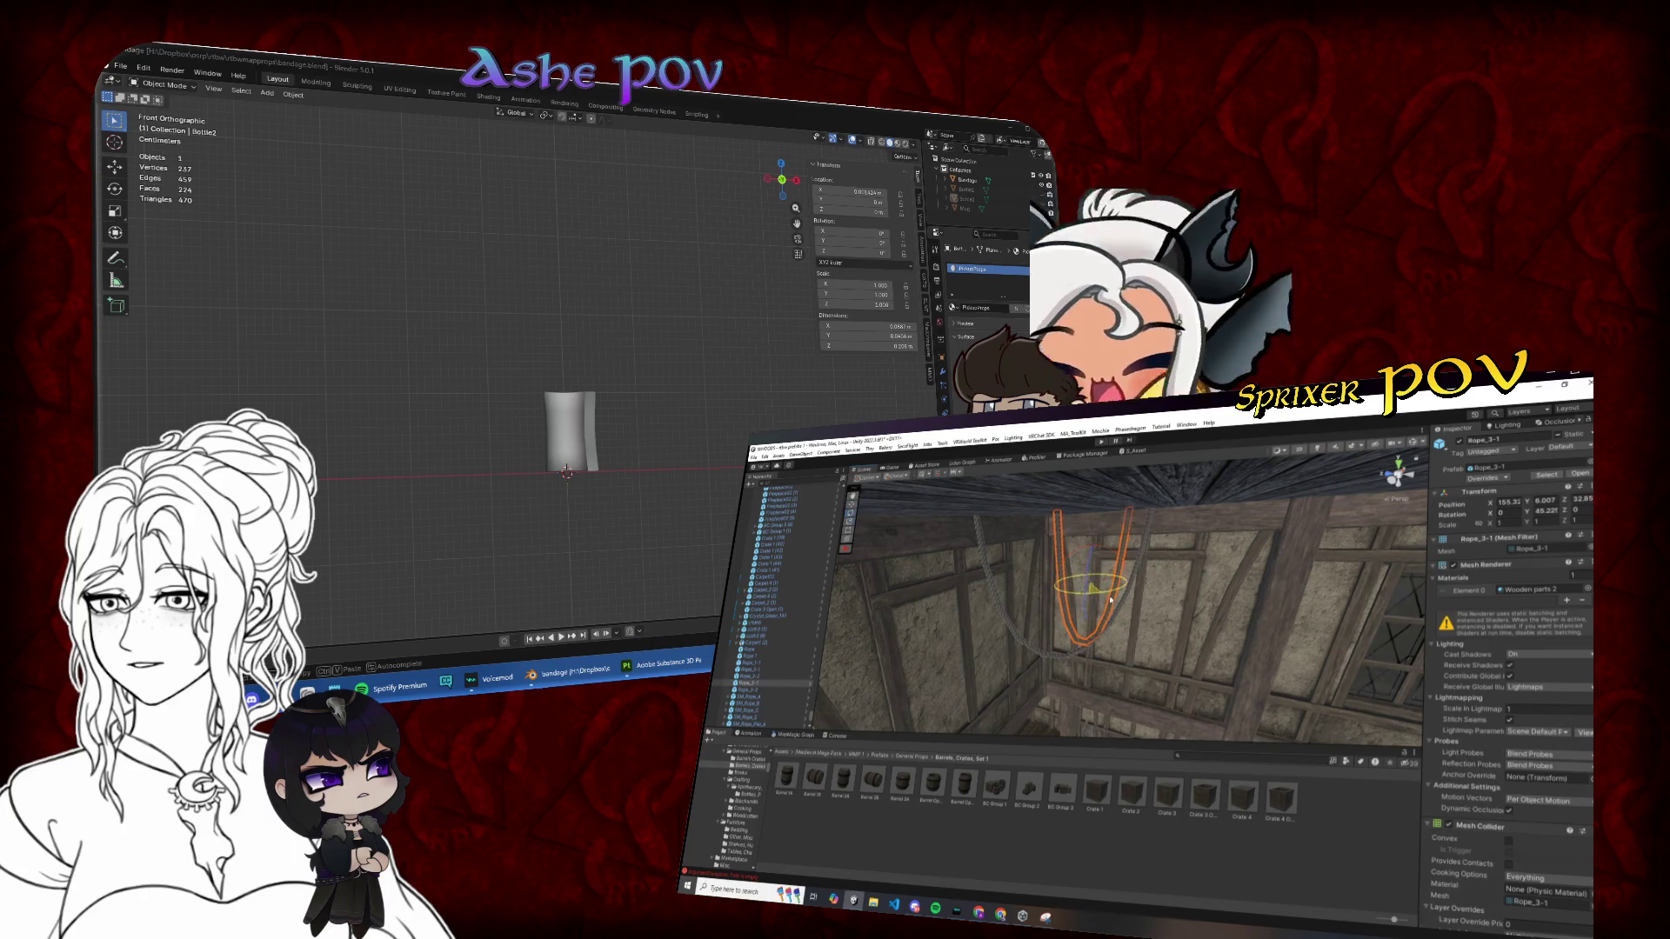
mouse_move(1120, 587)
mouse_down()
mouse_move(1140, 576)
mouse_move(1084, 588)
mouse_up()
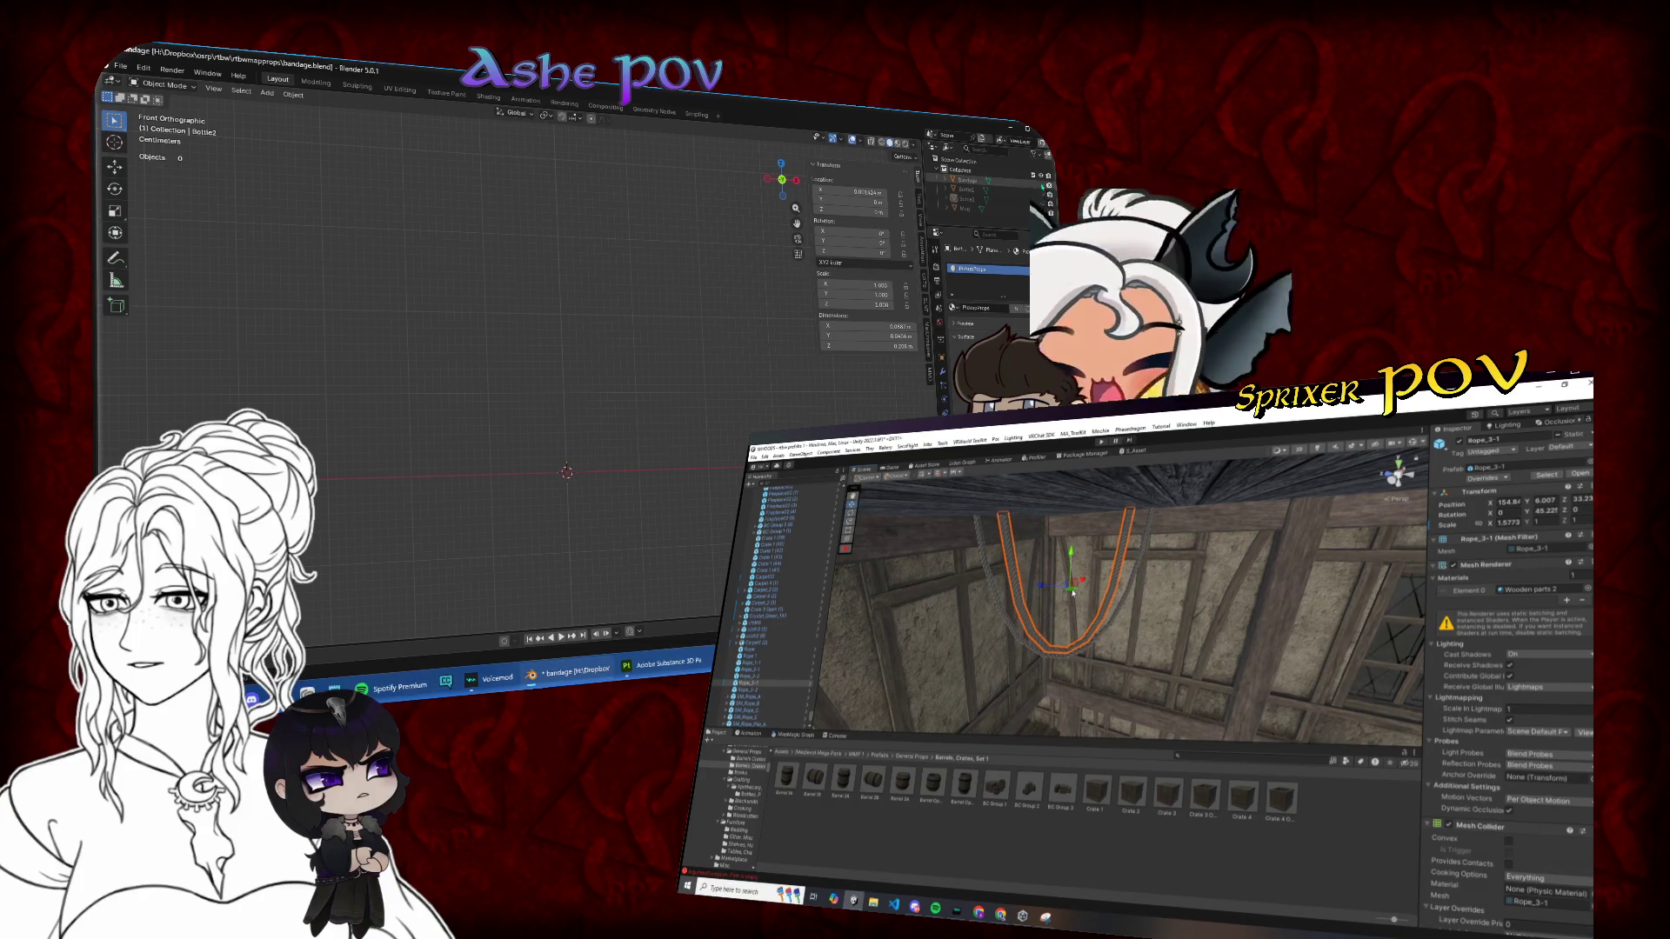
key(f)
click(557, 413)
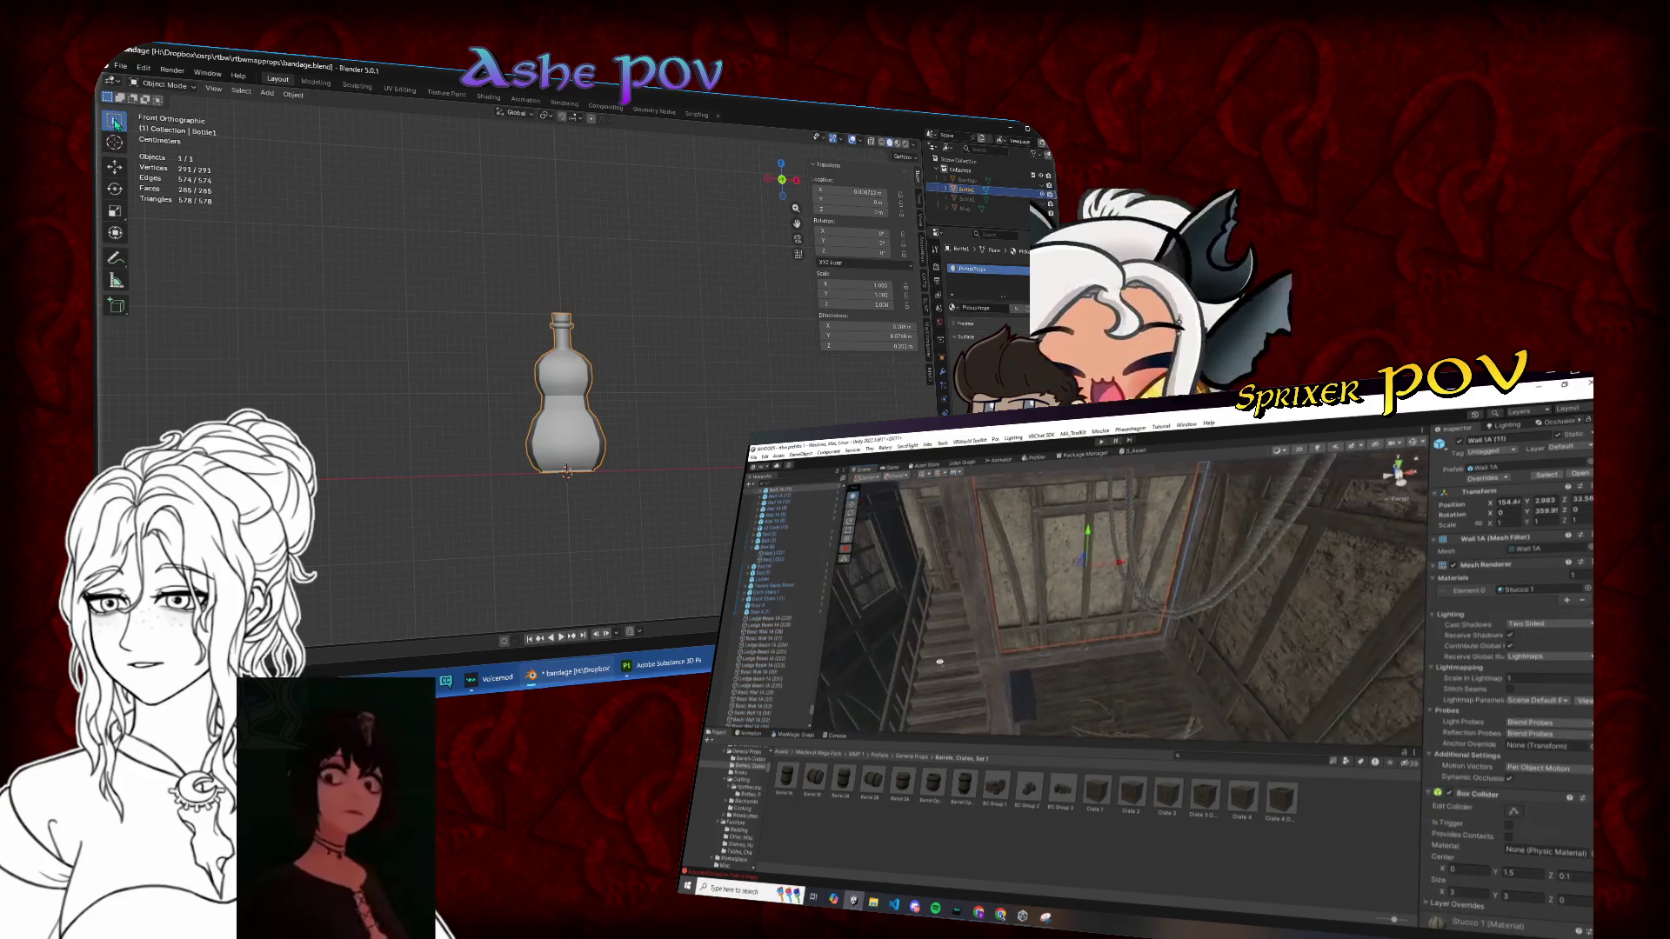
click(120, 66)
mouse_move(165, 254)
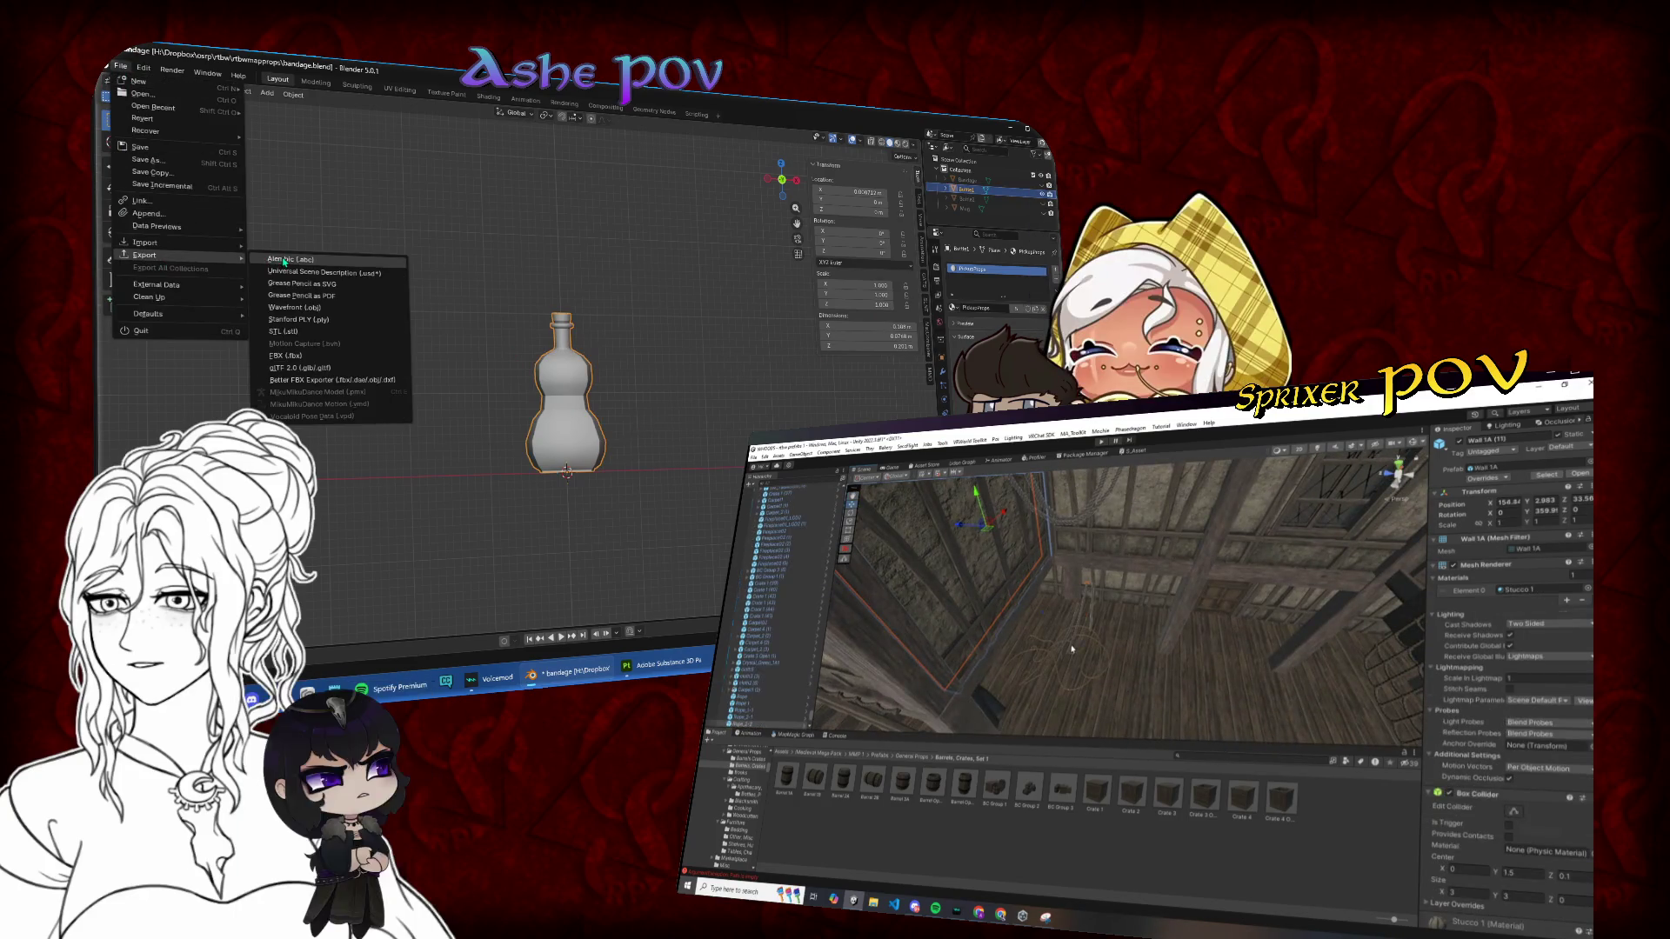
key(Escape)
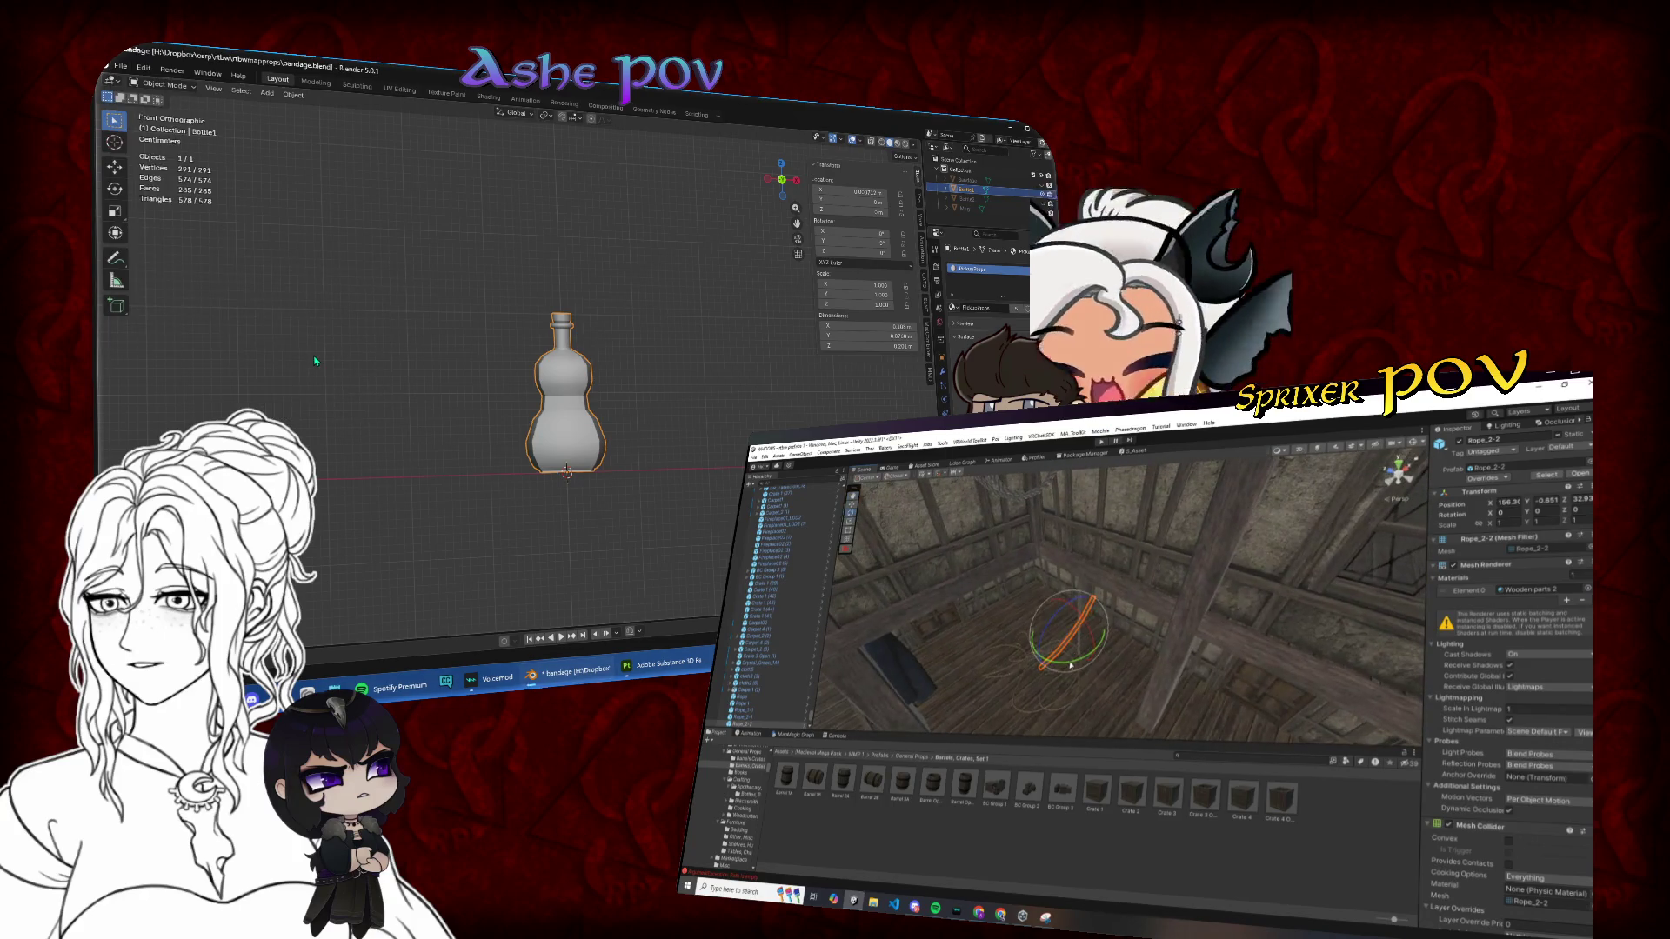
Step: Turn the hanging rope to about -120° on Y, undo it, and raise the rope toward the ceiling
drag(1210, 654, 1258, 649)
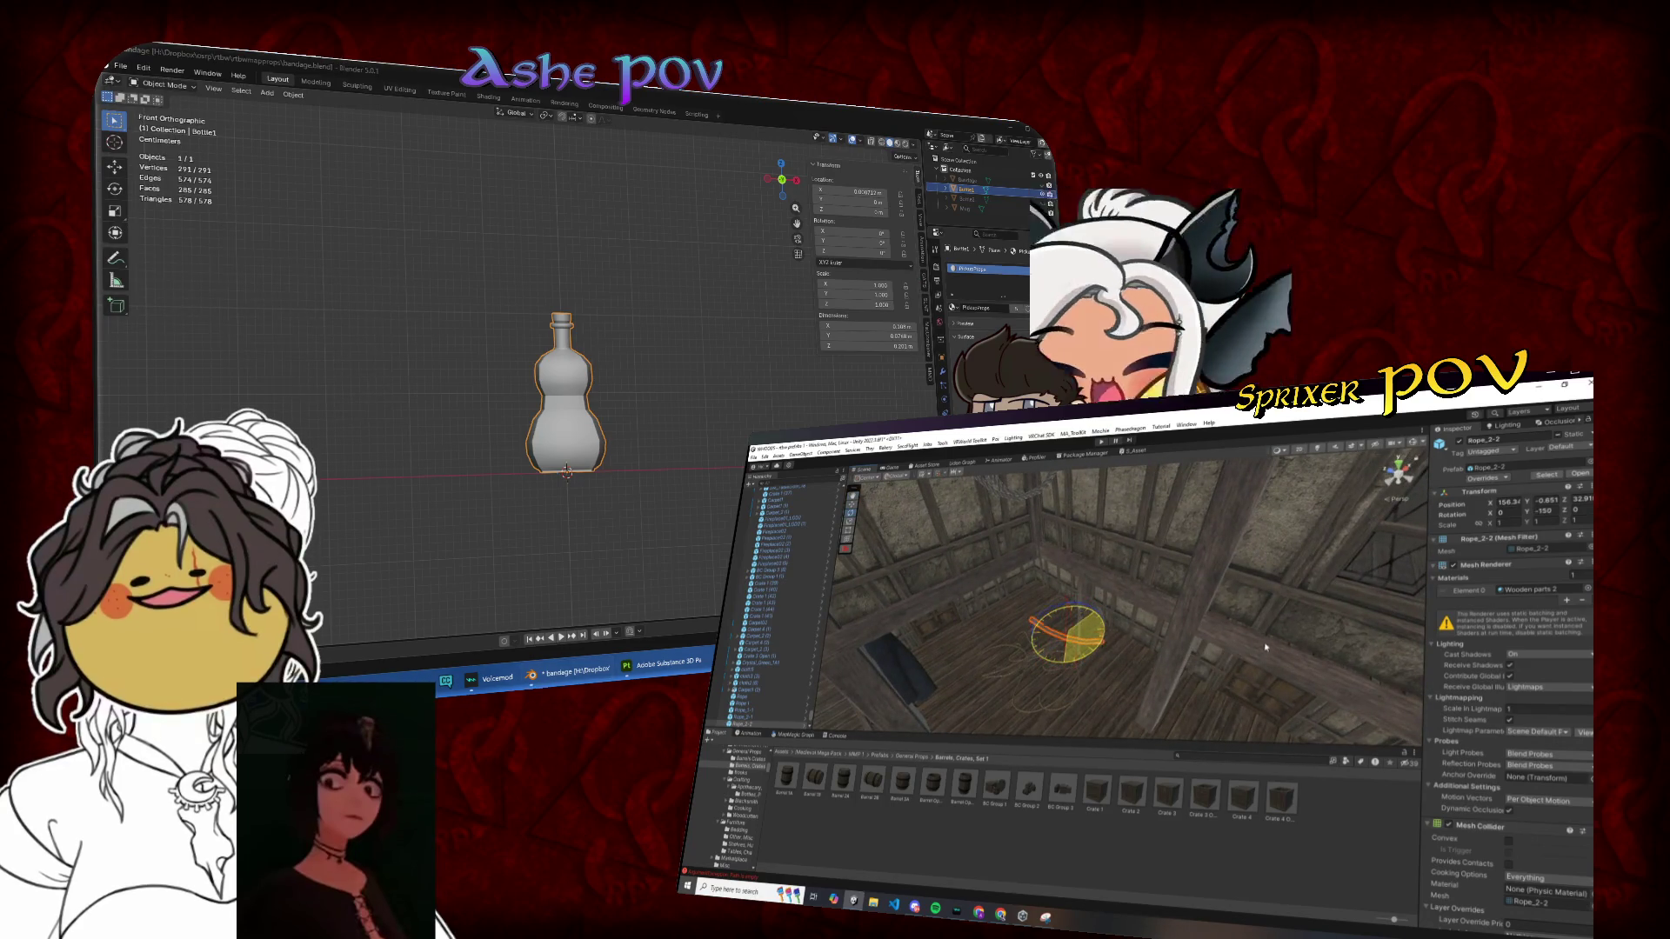
key(ctrl+z)
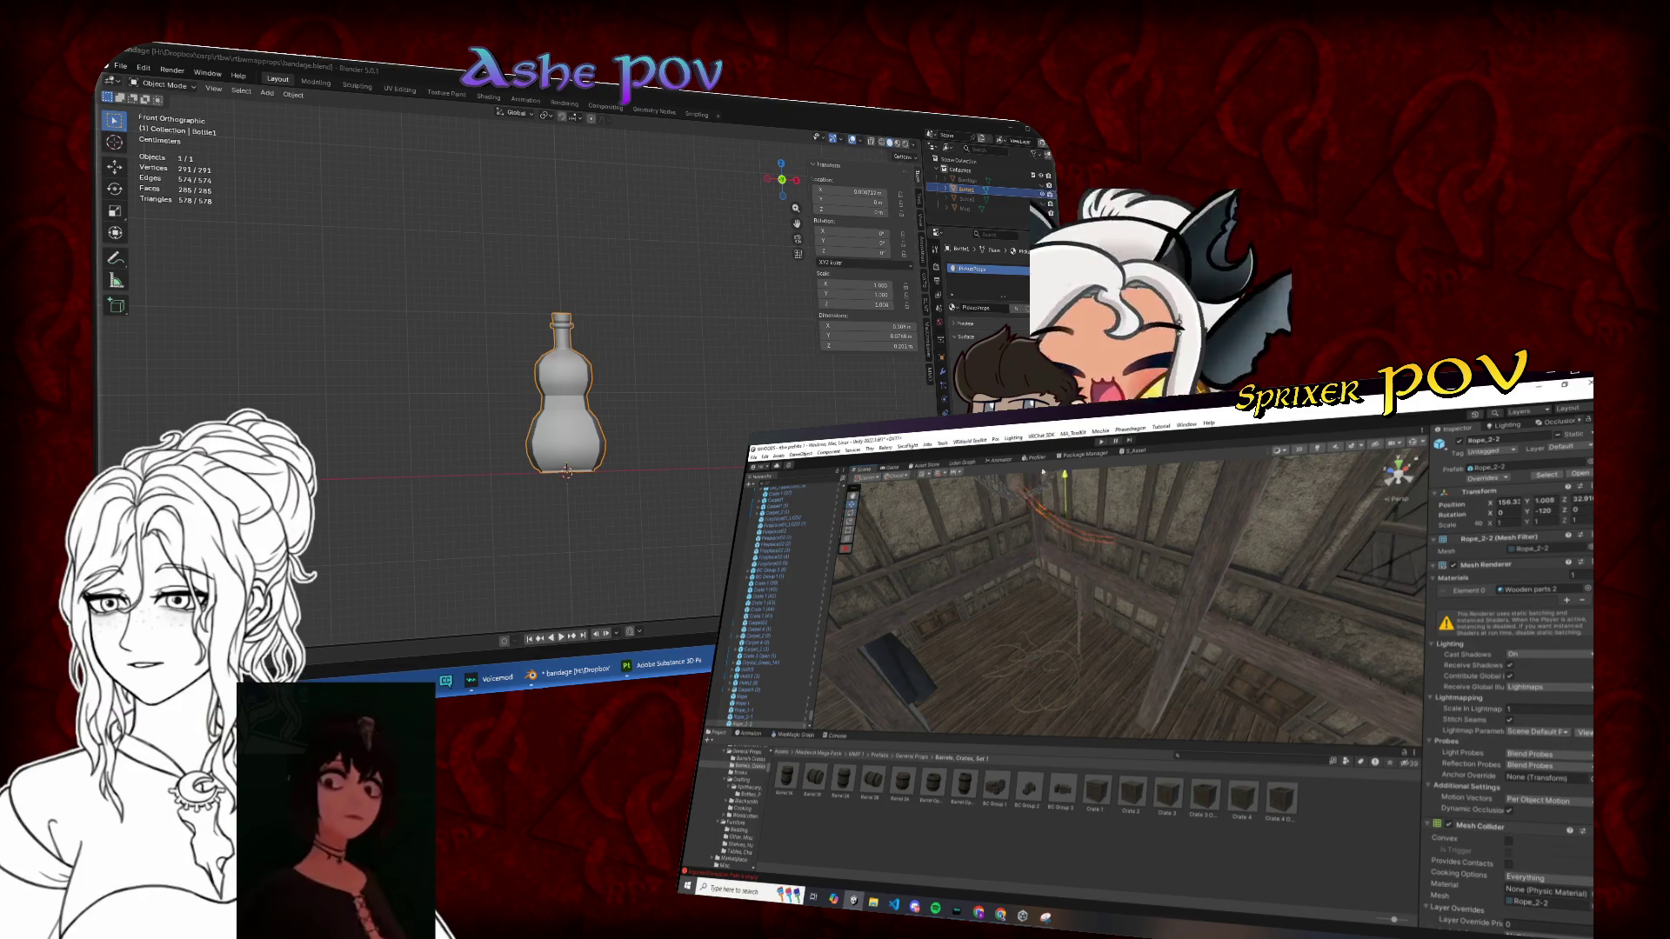
mouse_move(1041, 473)
mouse_down()
mouse_move(1076, 585)
mouse_move(1046, 604)
mouse_up()
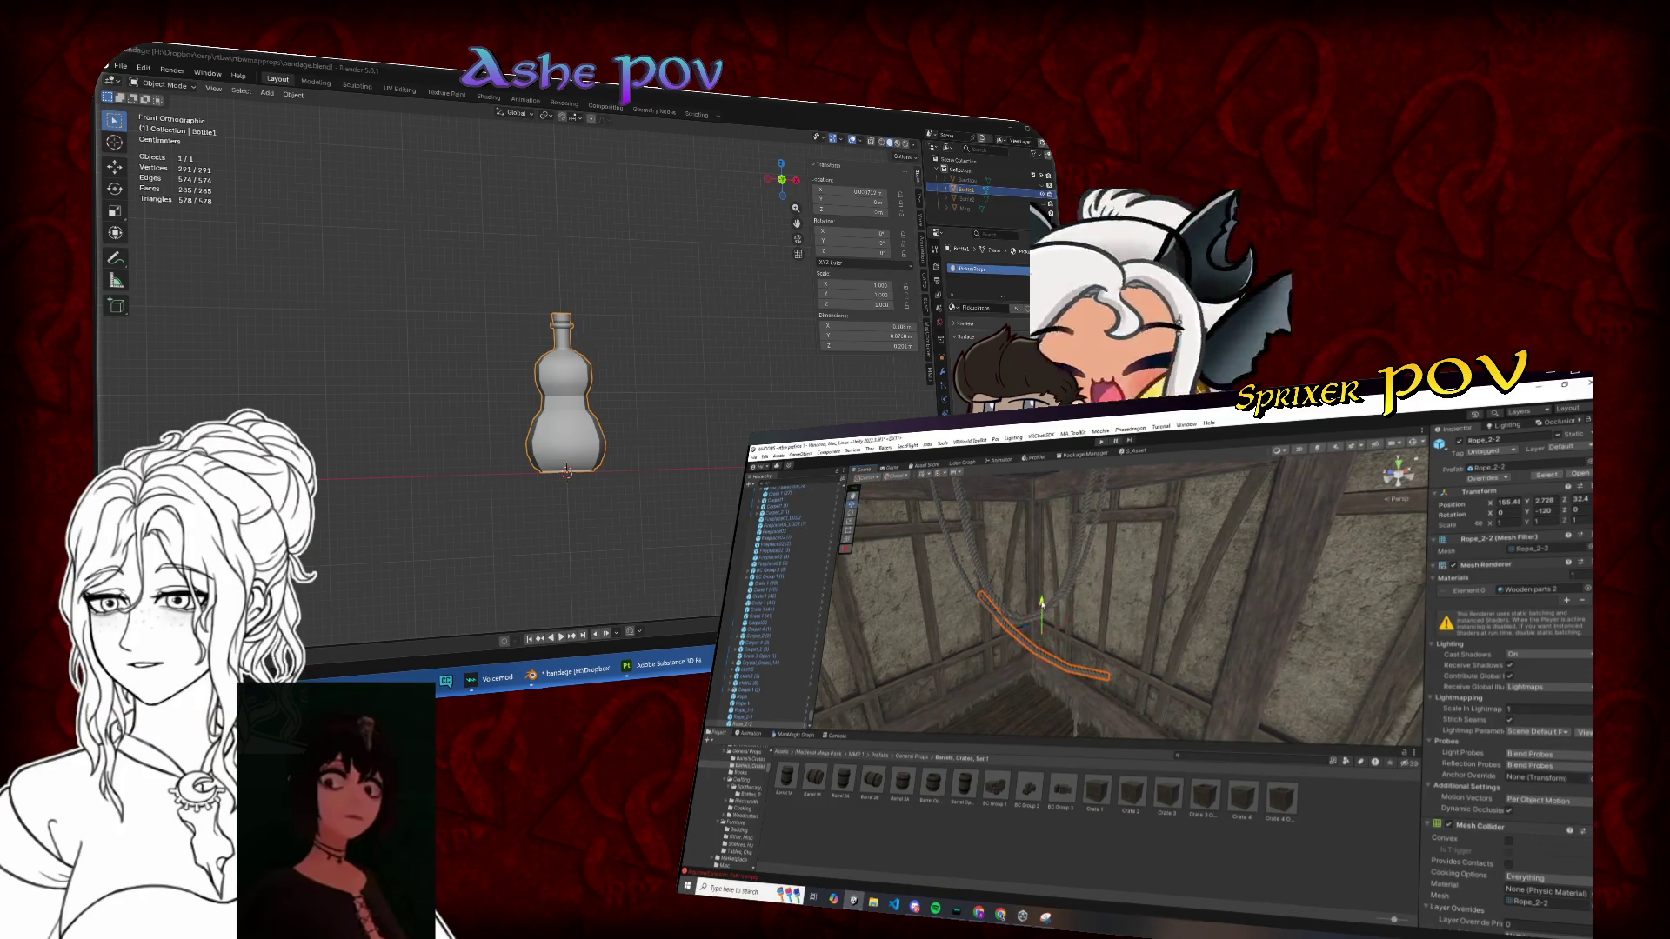
mouse_move(1047, 511)
mouse_down()
mouse_move(1054, 627)
mouse_move(1015, 563)
mouse_up()
key(e)
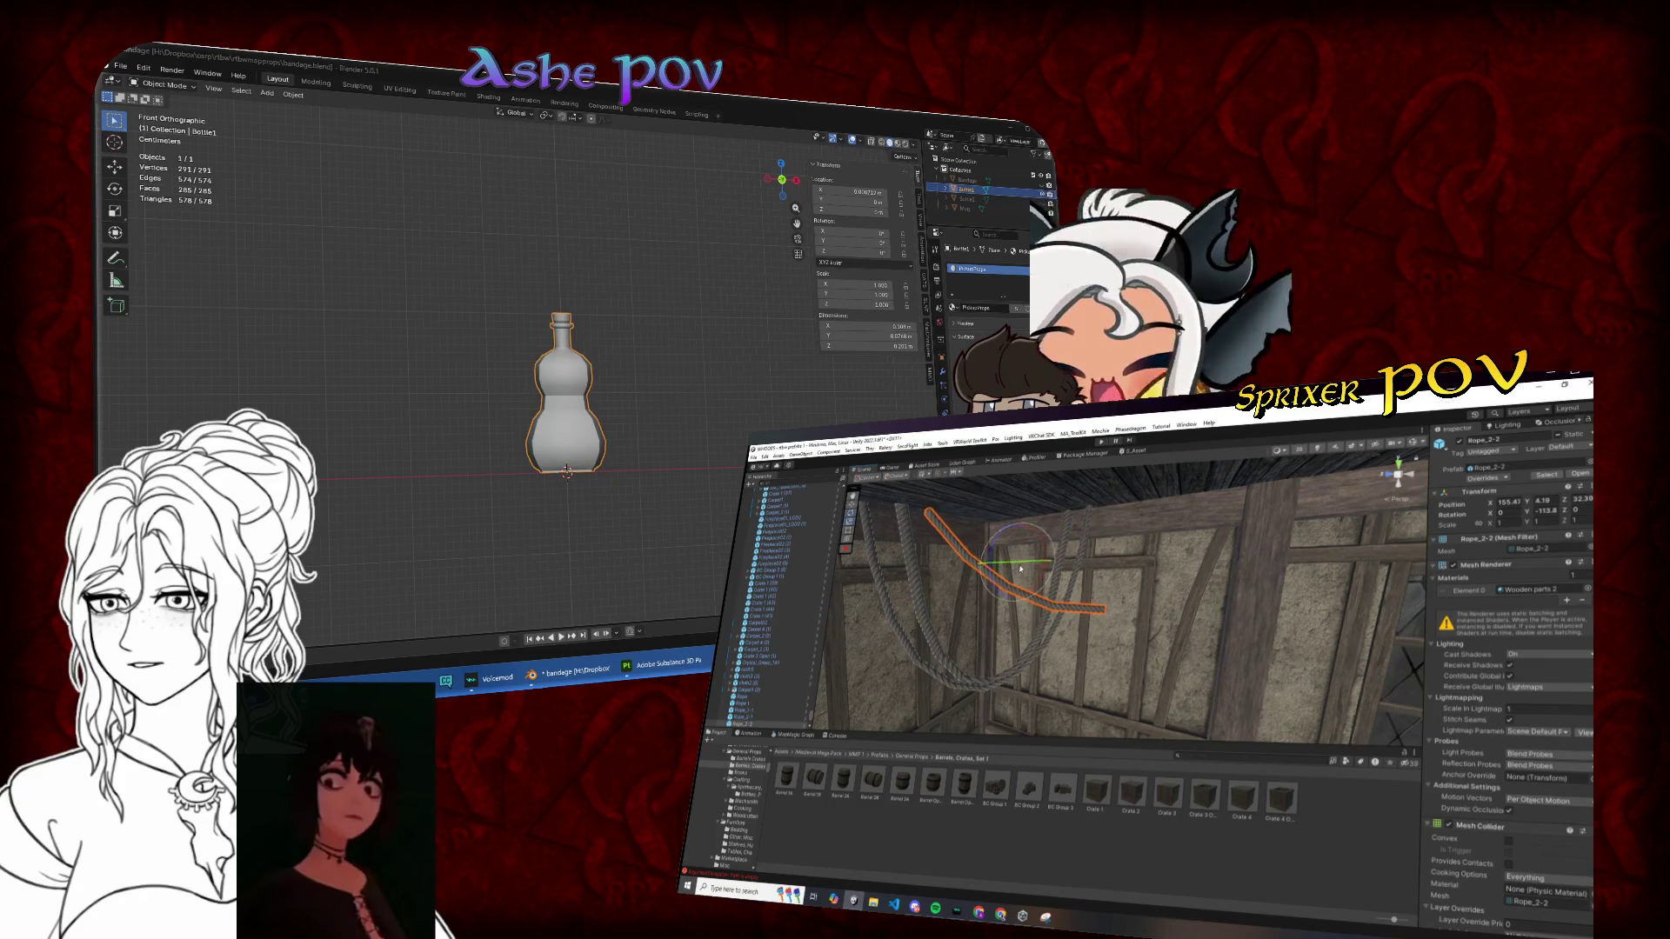
key(w)
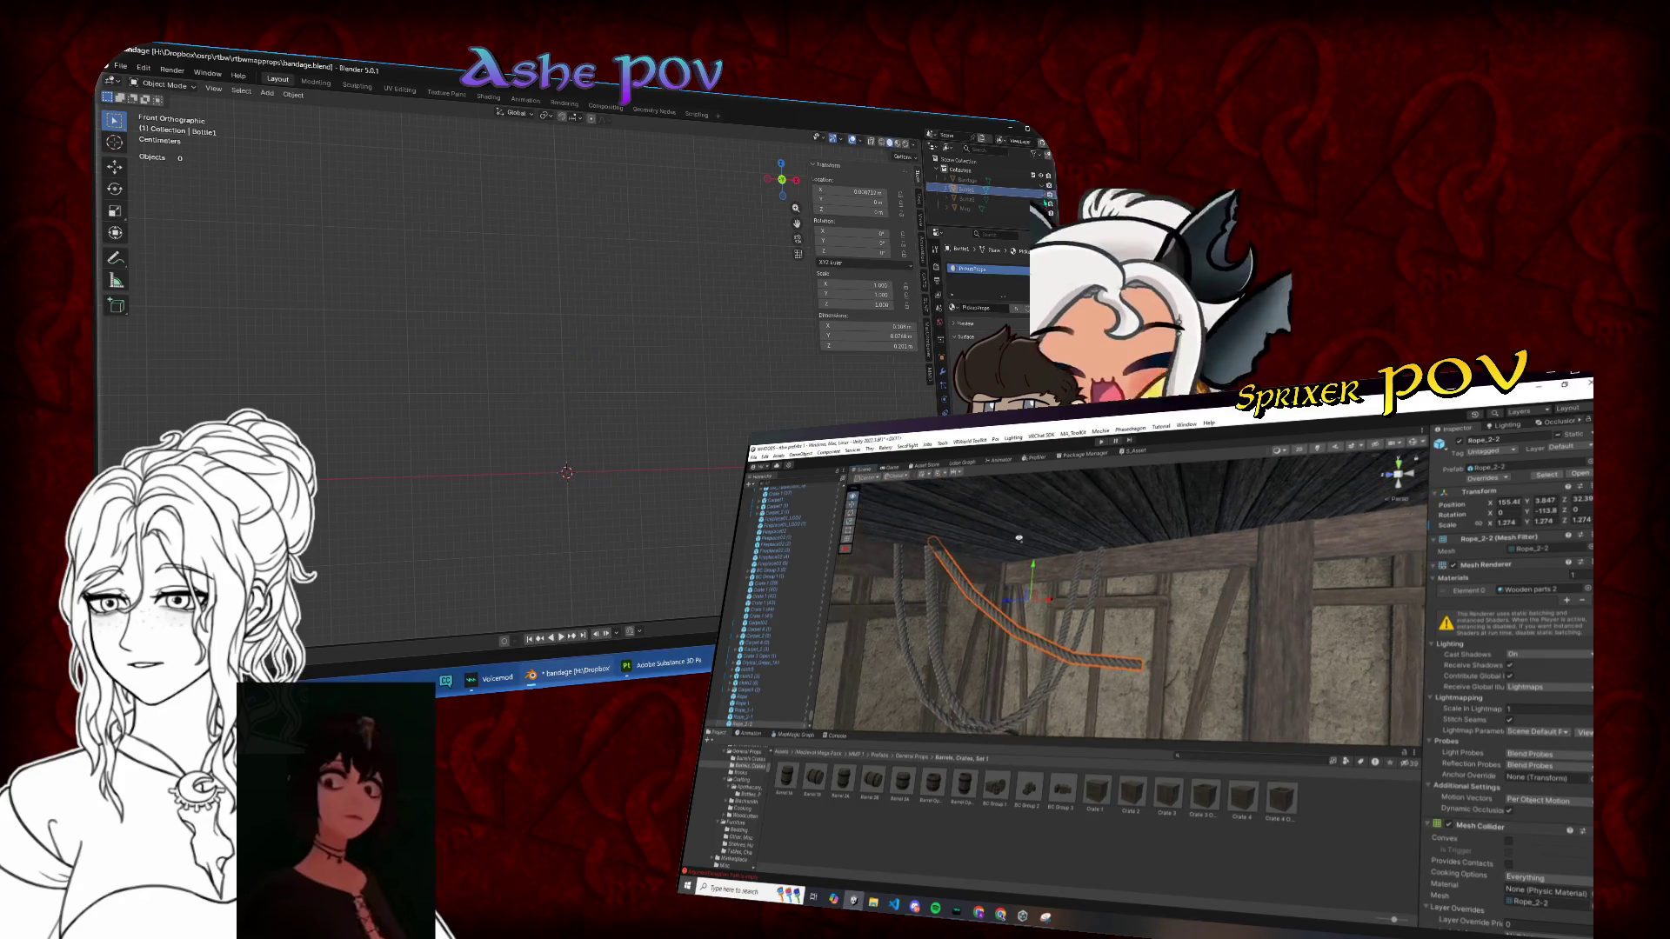
Step: Rotate the hanging rope further to Y -122, then select Beam01 and orbit the scene
click(122, 68)
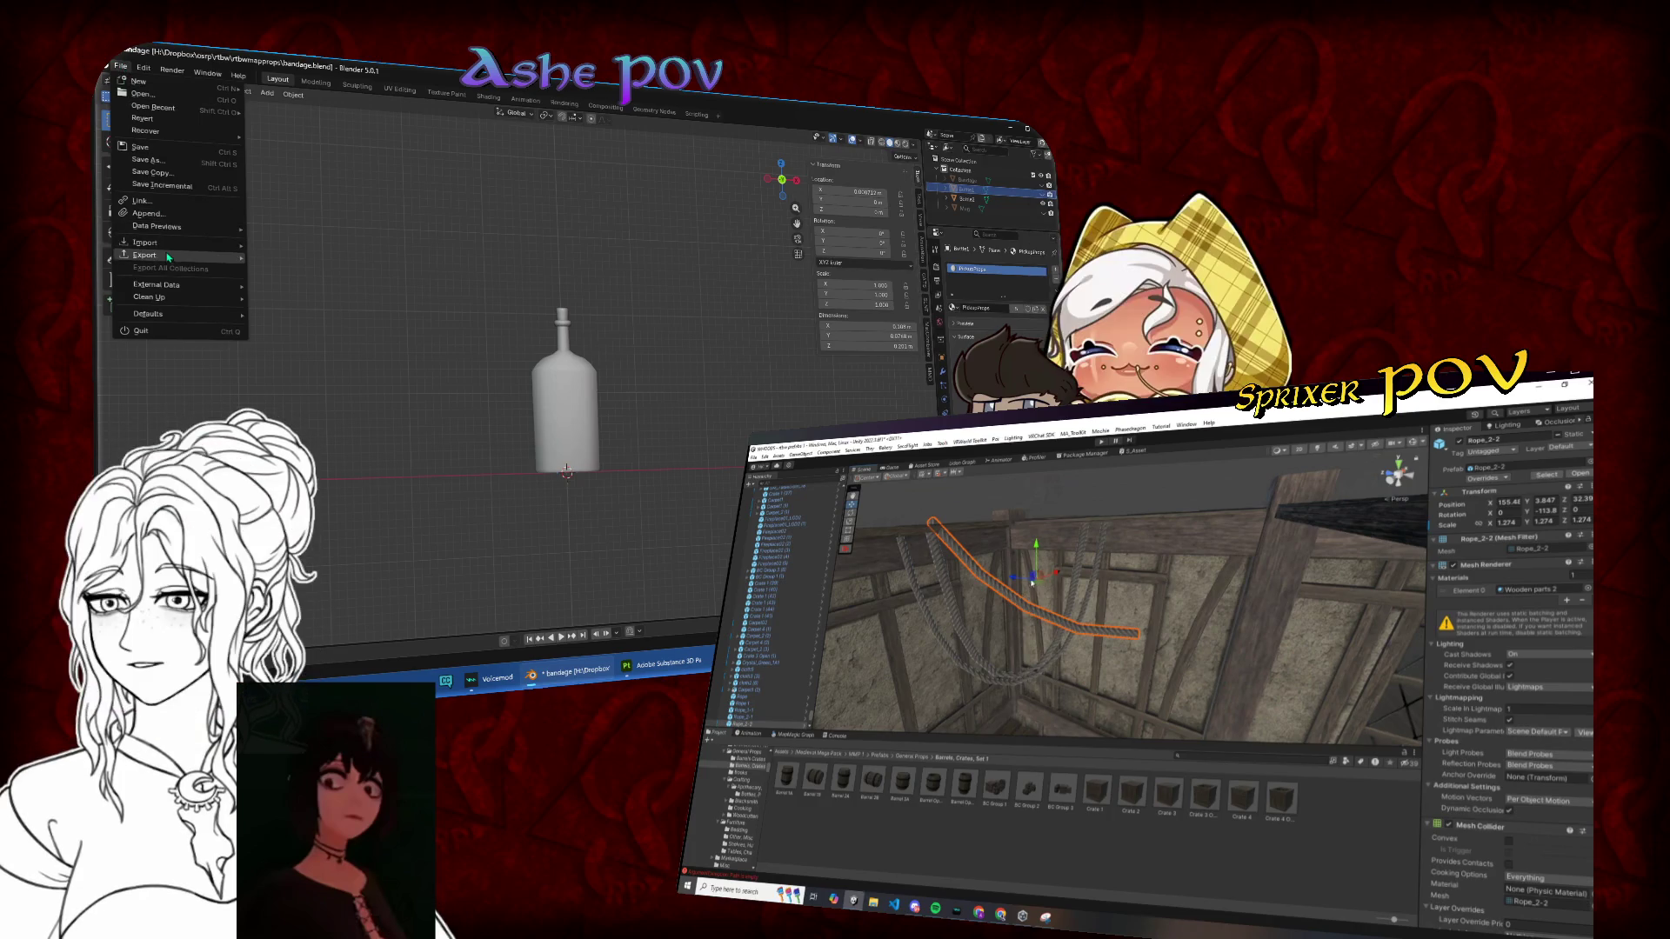
mouse_move(181, 261)
key(Escape)
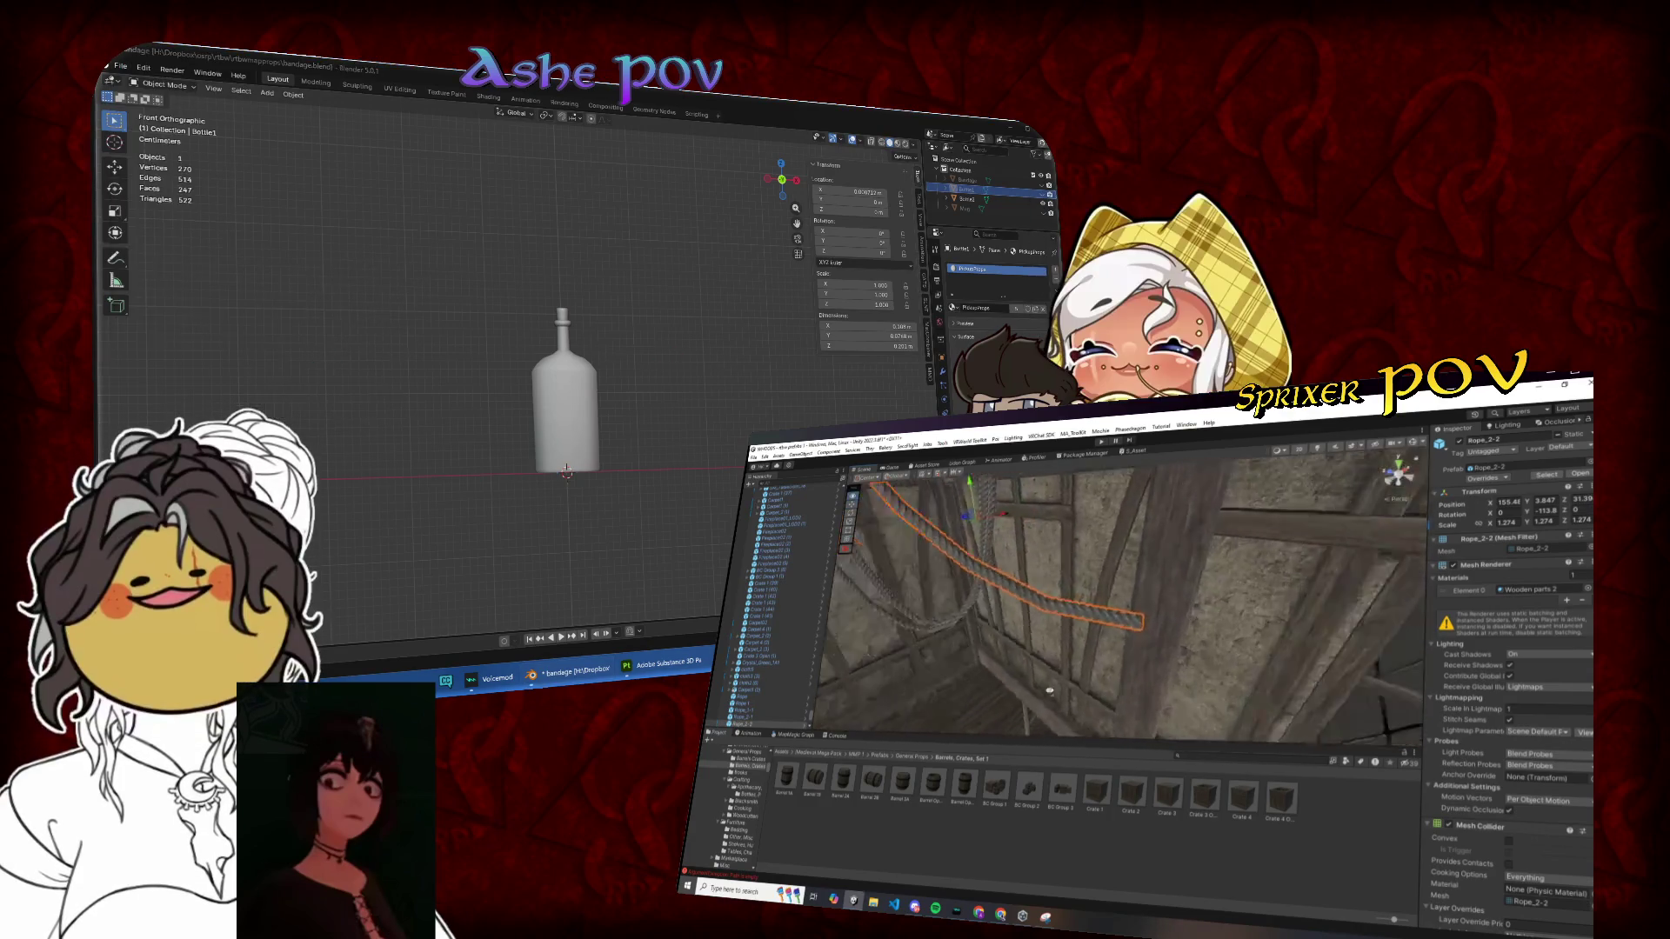
key(e)
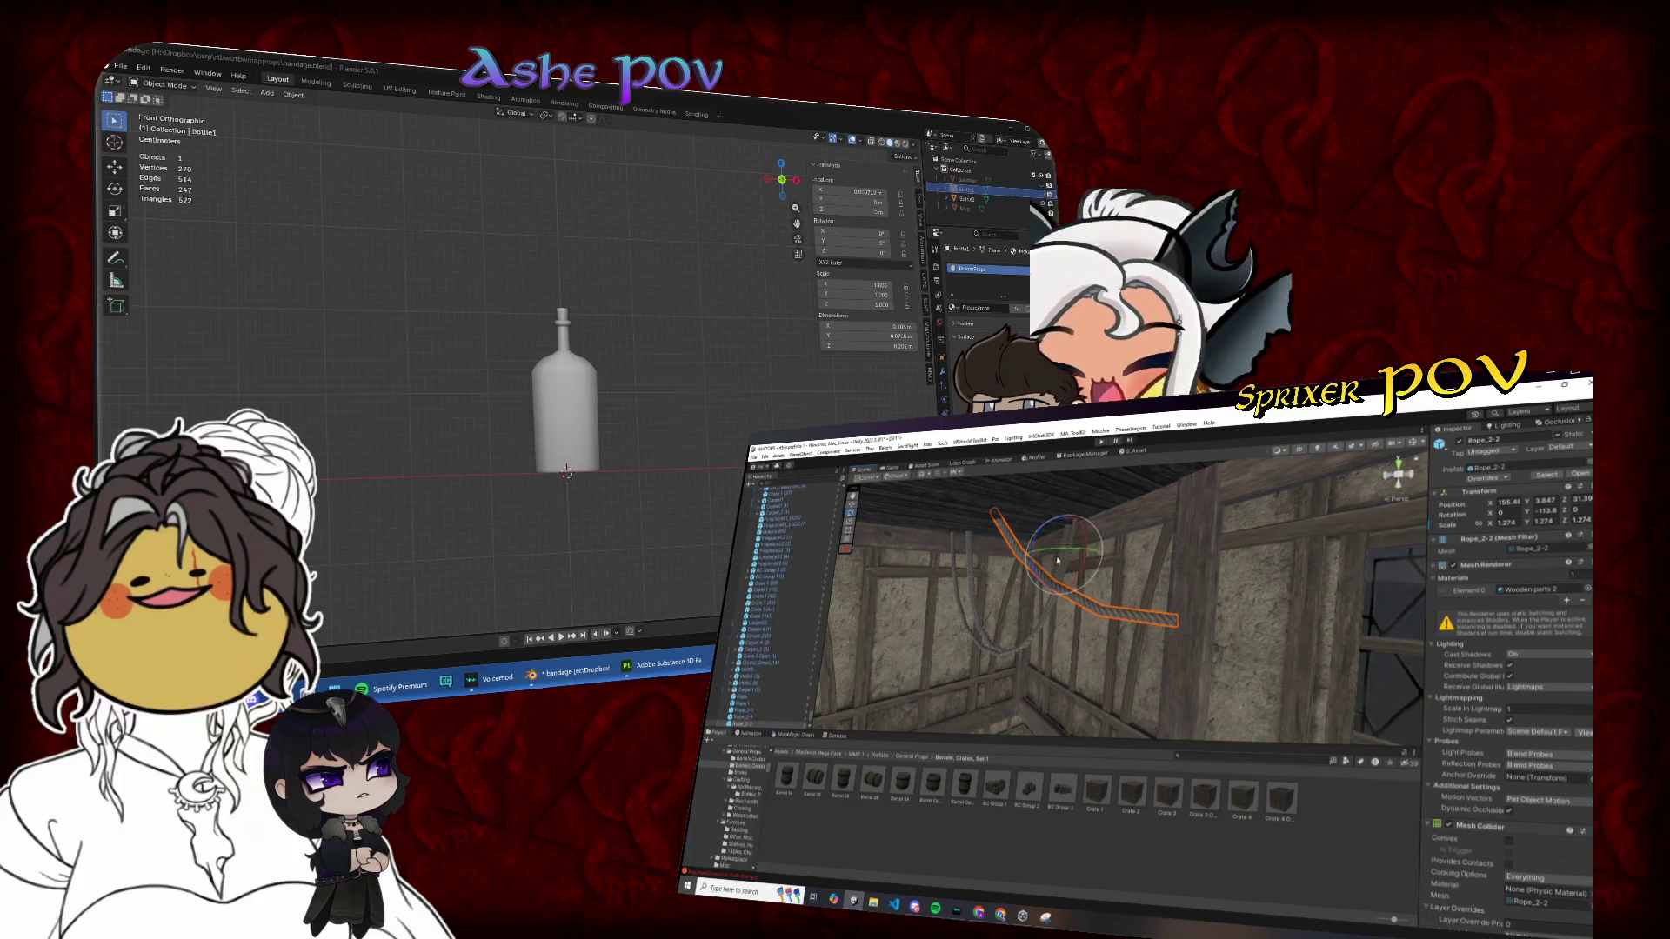
drag(1079, 553, 1061, 554)
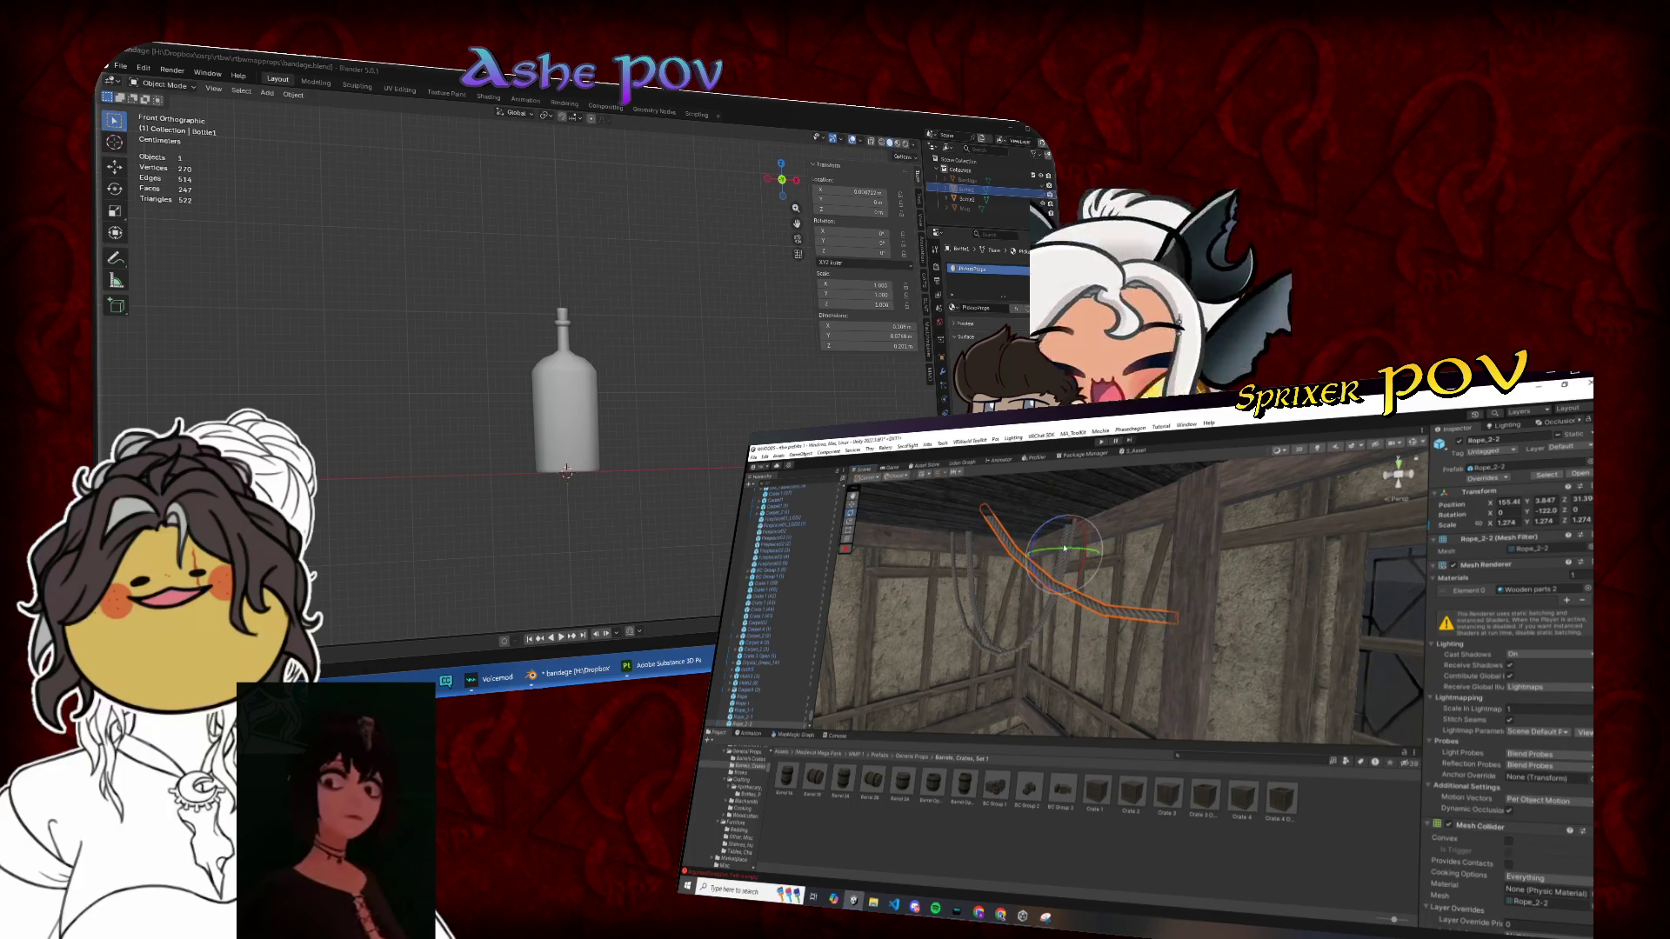
click(956, 550)
mouse_move(956, 551)
mouse_down()
mouse_move(1032, 609)
mouse_move(1054, 543)
mouse_up()
Step: Select the hanging rope Rope_1-1 in Unity and use Blender's File Import/Export menu
click(1062, 522)
click(120, 67)
key(Escape)
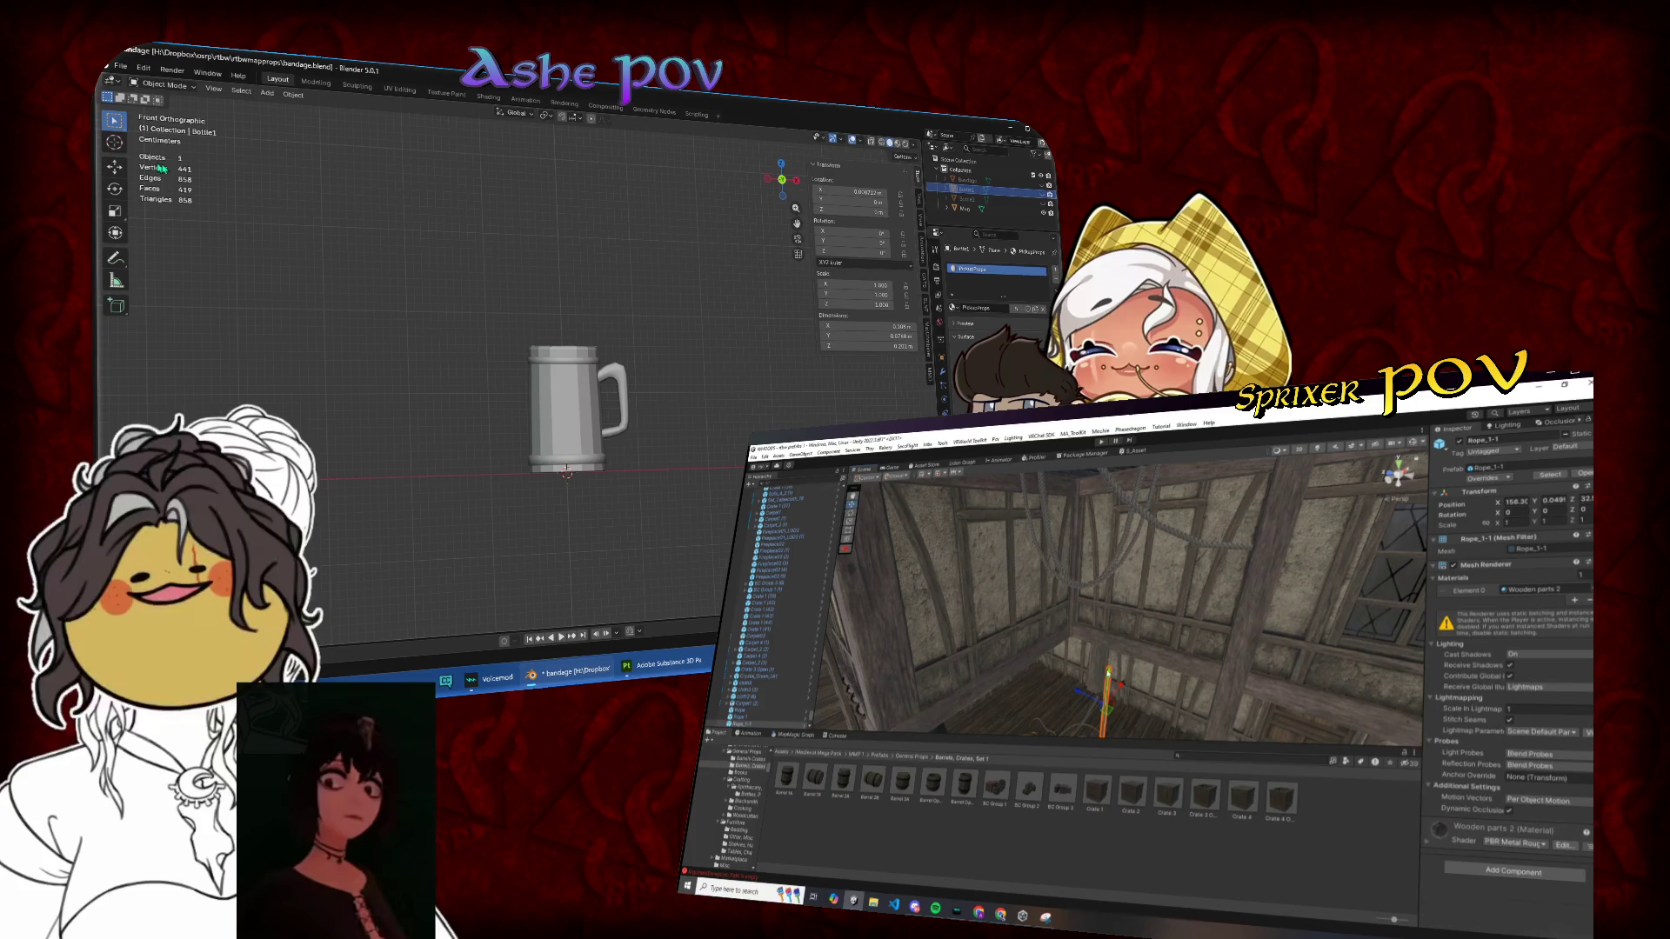
click(1105, 546)
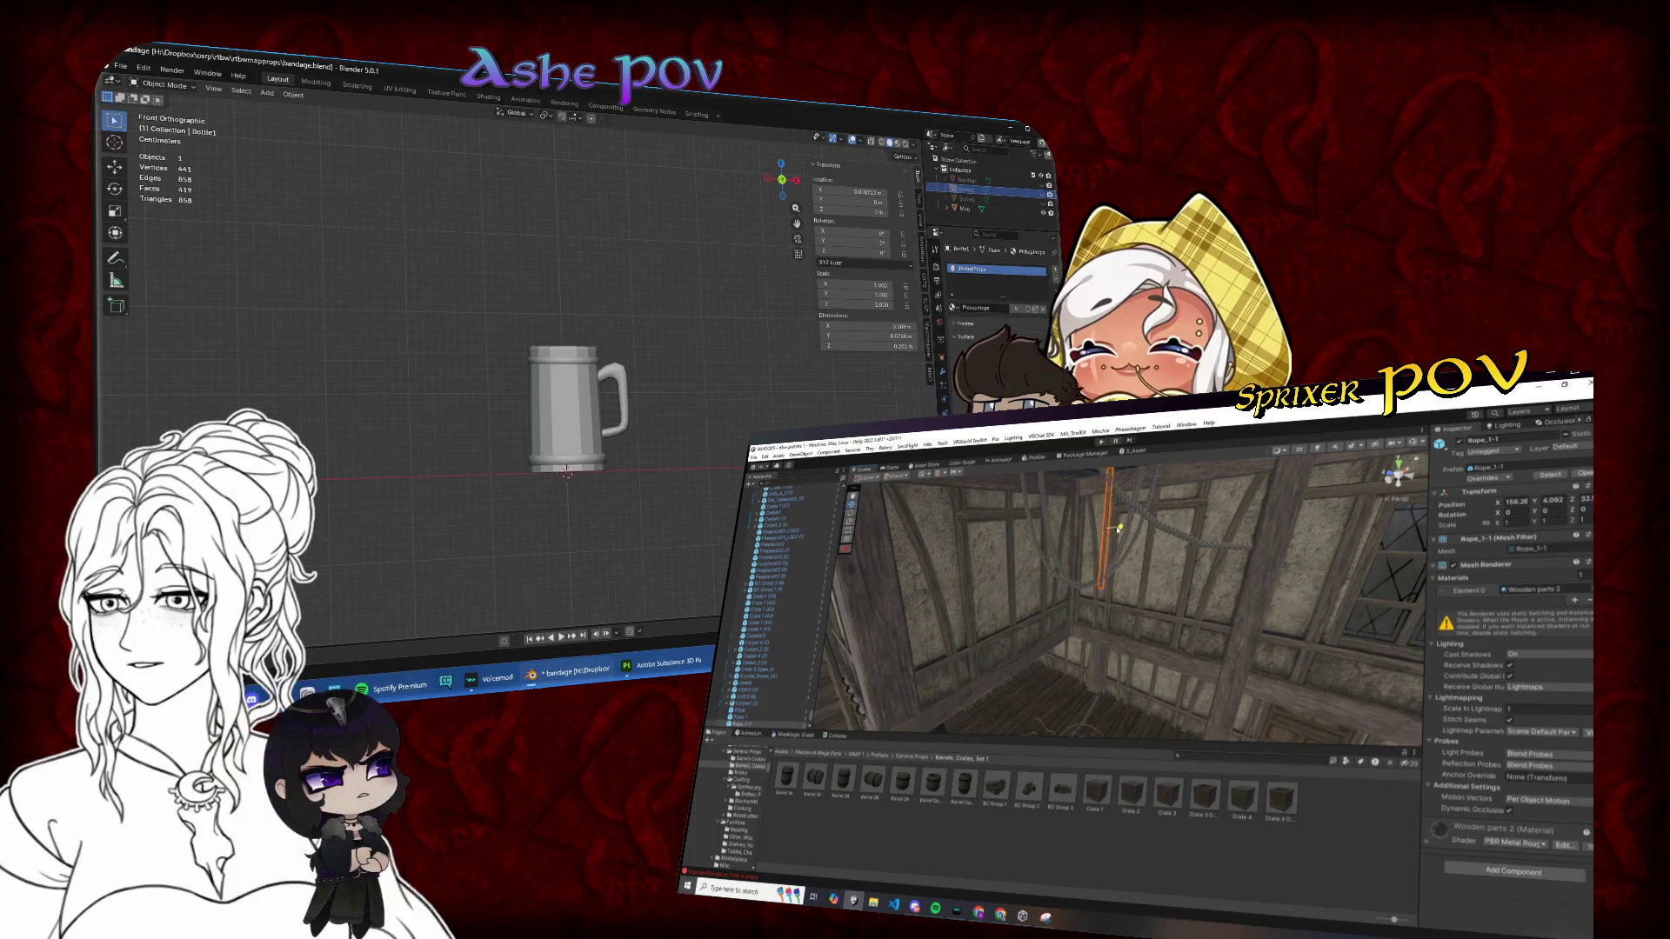
drag(1127, 536, 1084, 517)
click(120, 67)
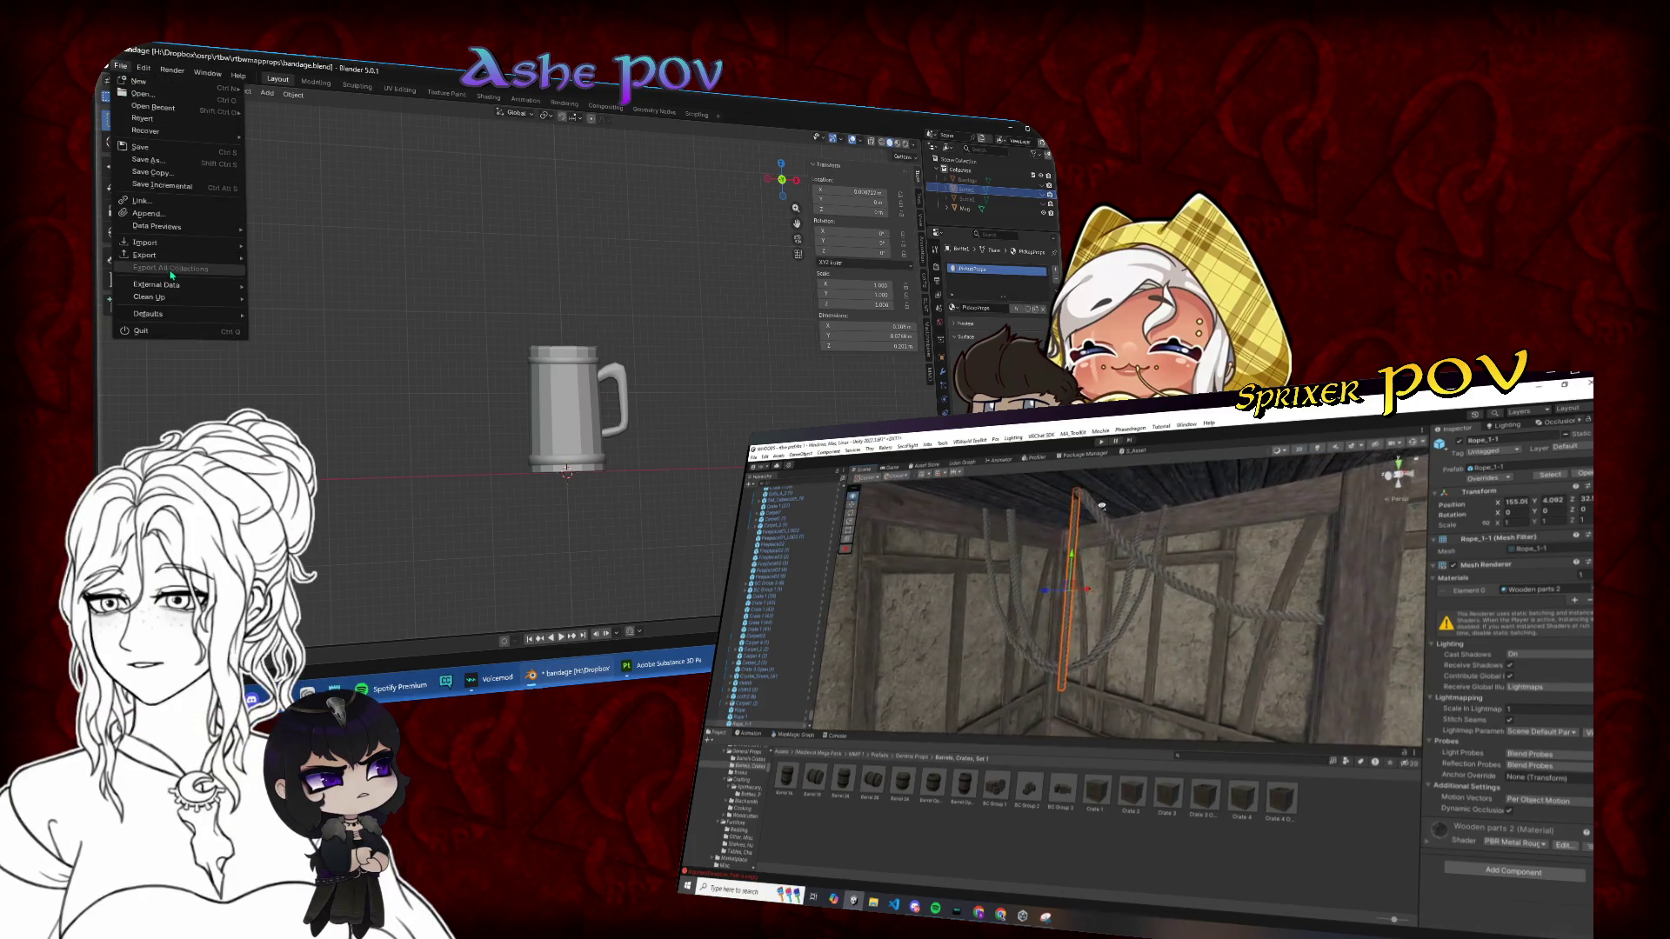
mouse_move(144, 255)
click(300, 353)
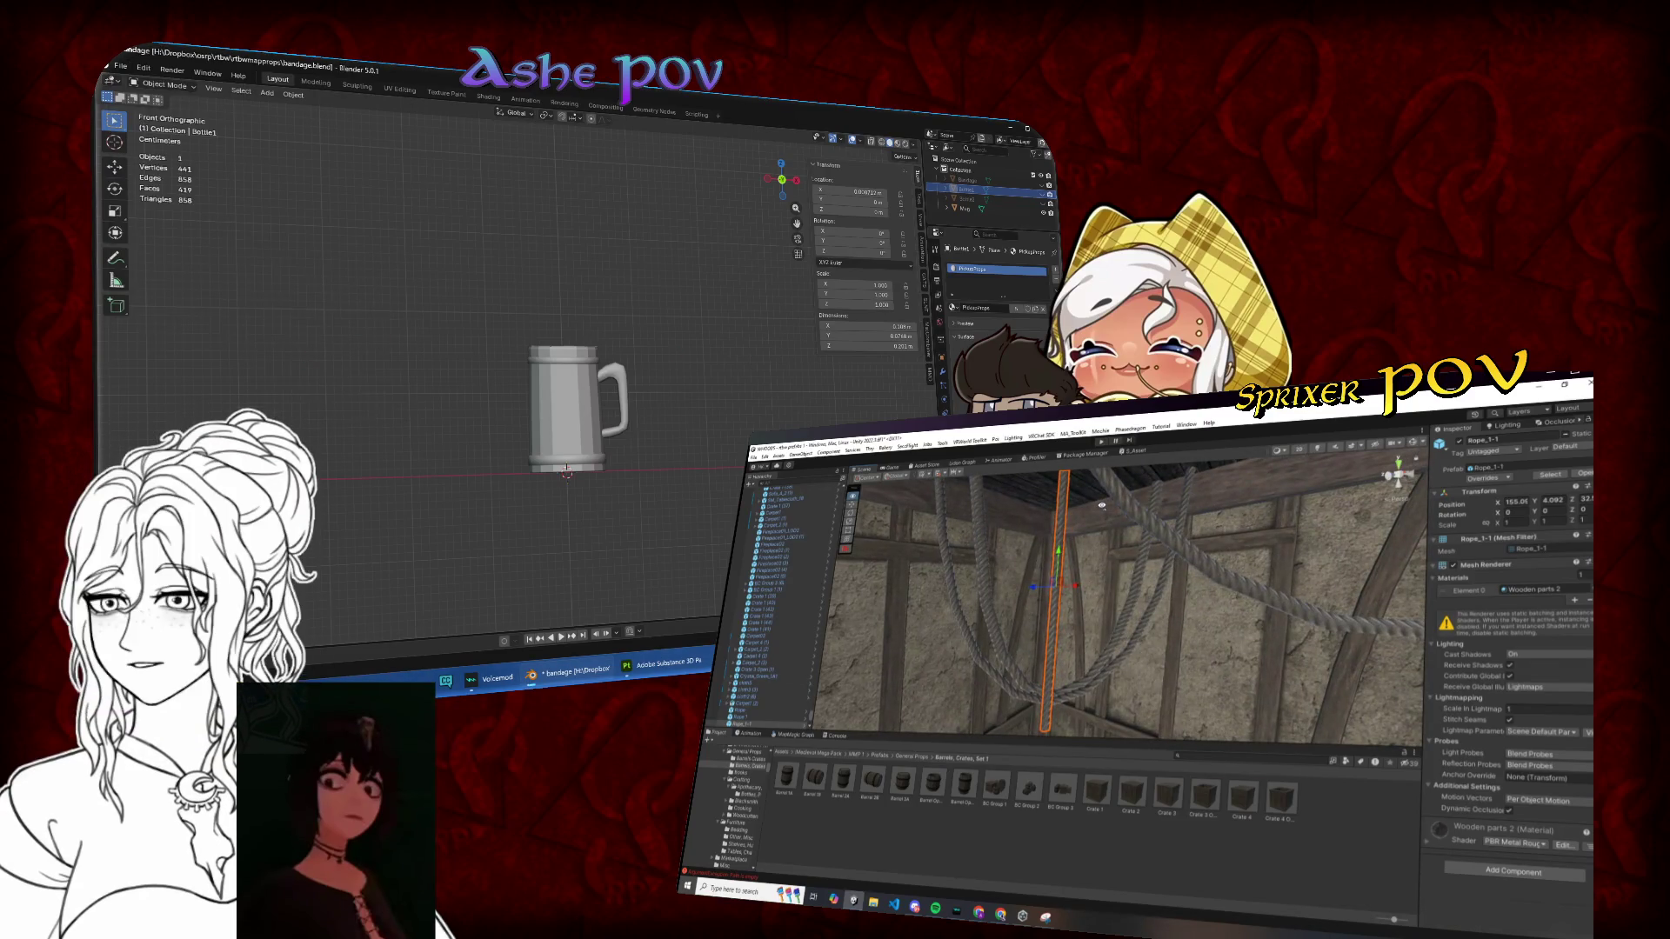
mouse_move(1101, 504)
mouse_down()
mouse_move(1079, 522)
mouse_move(1100, 588)
mouse_move(1085, 591)
mouse_move(1194, 520)
mouse_move(1126, 584)
mouse_up()
Step: Delete the mug, apply All Transforms to all props, and save bandage.blend
key(Delete)
key(a)
key(ctrl+a)
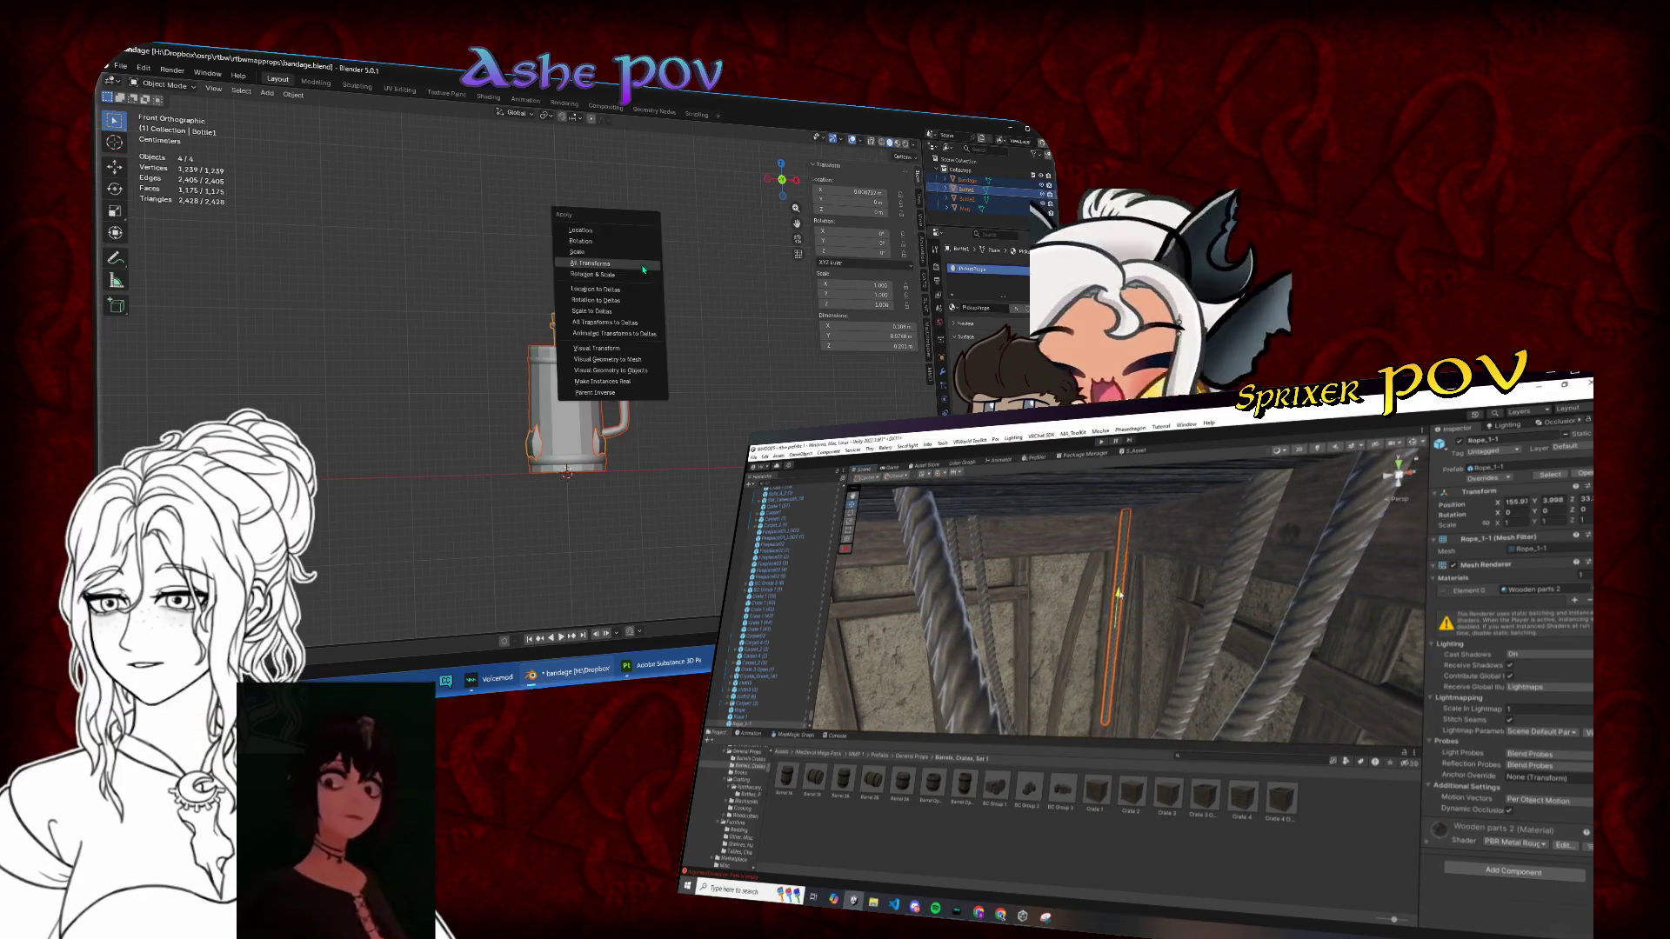
click(642, 268)
key(ctrl+s)
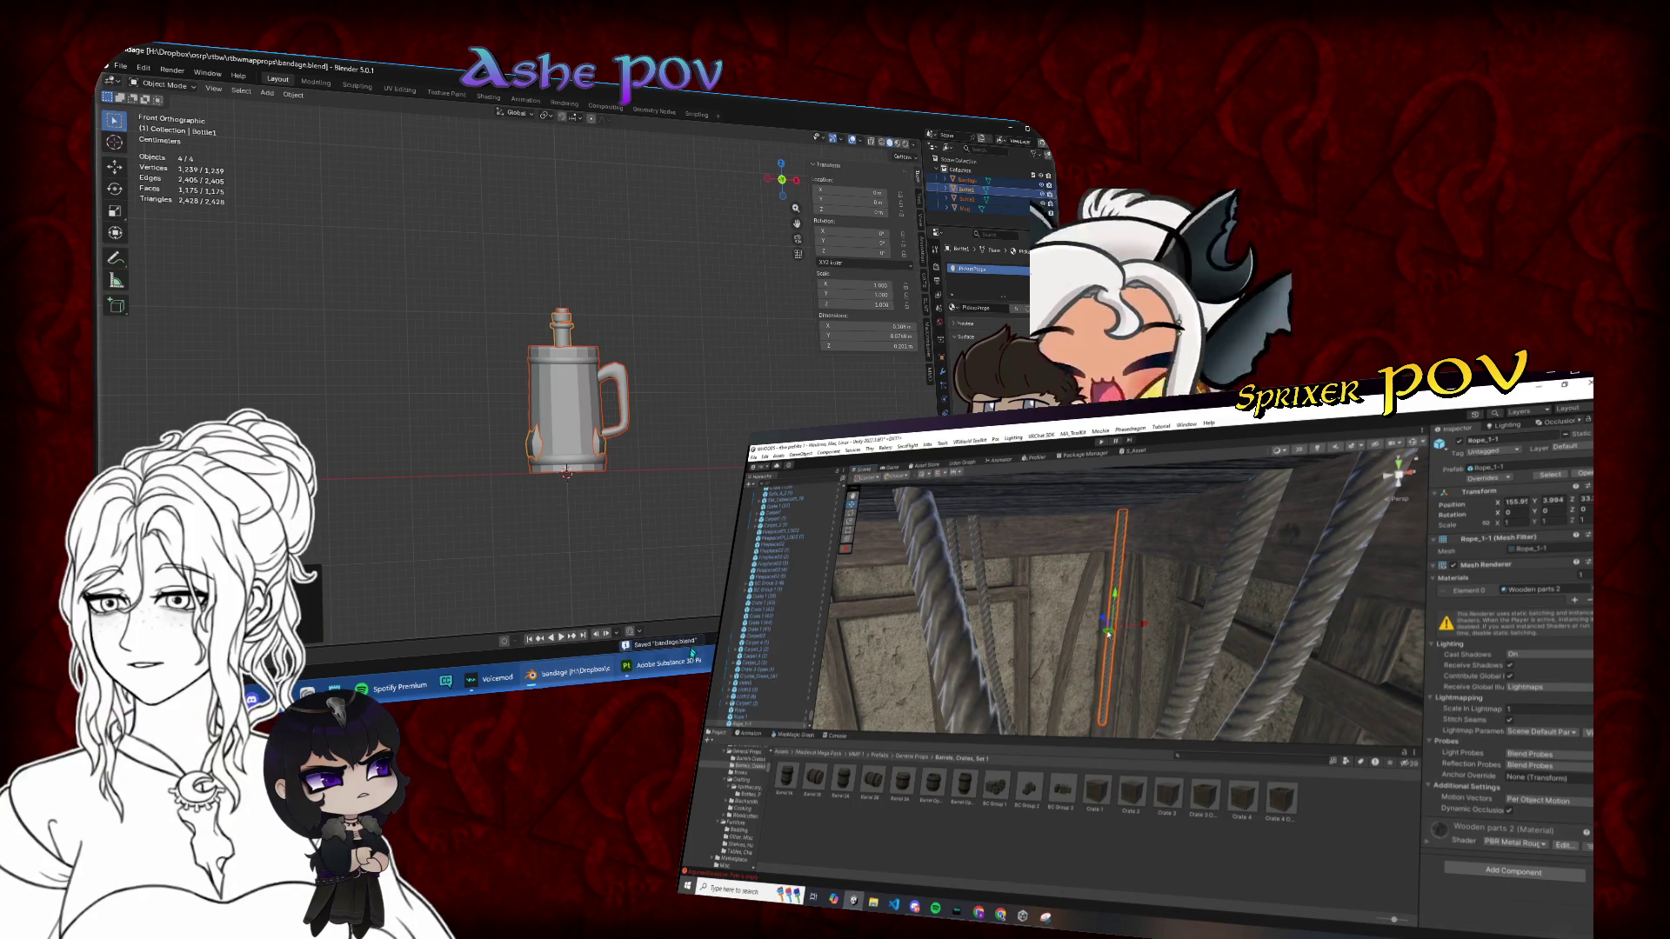
Step: Create a new Substance 3D Painter project using the pickupprops substance.fbx mesh
click(686, 659)
click(116, 63)
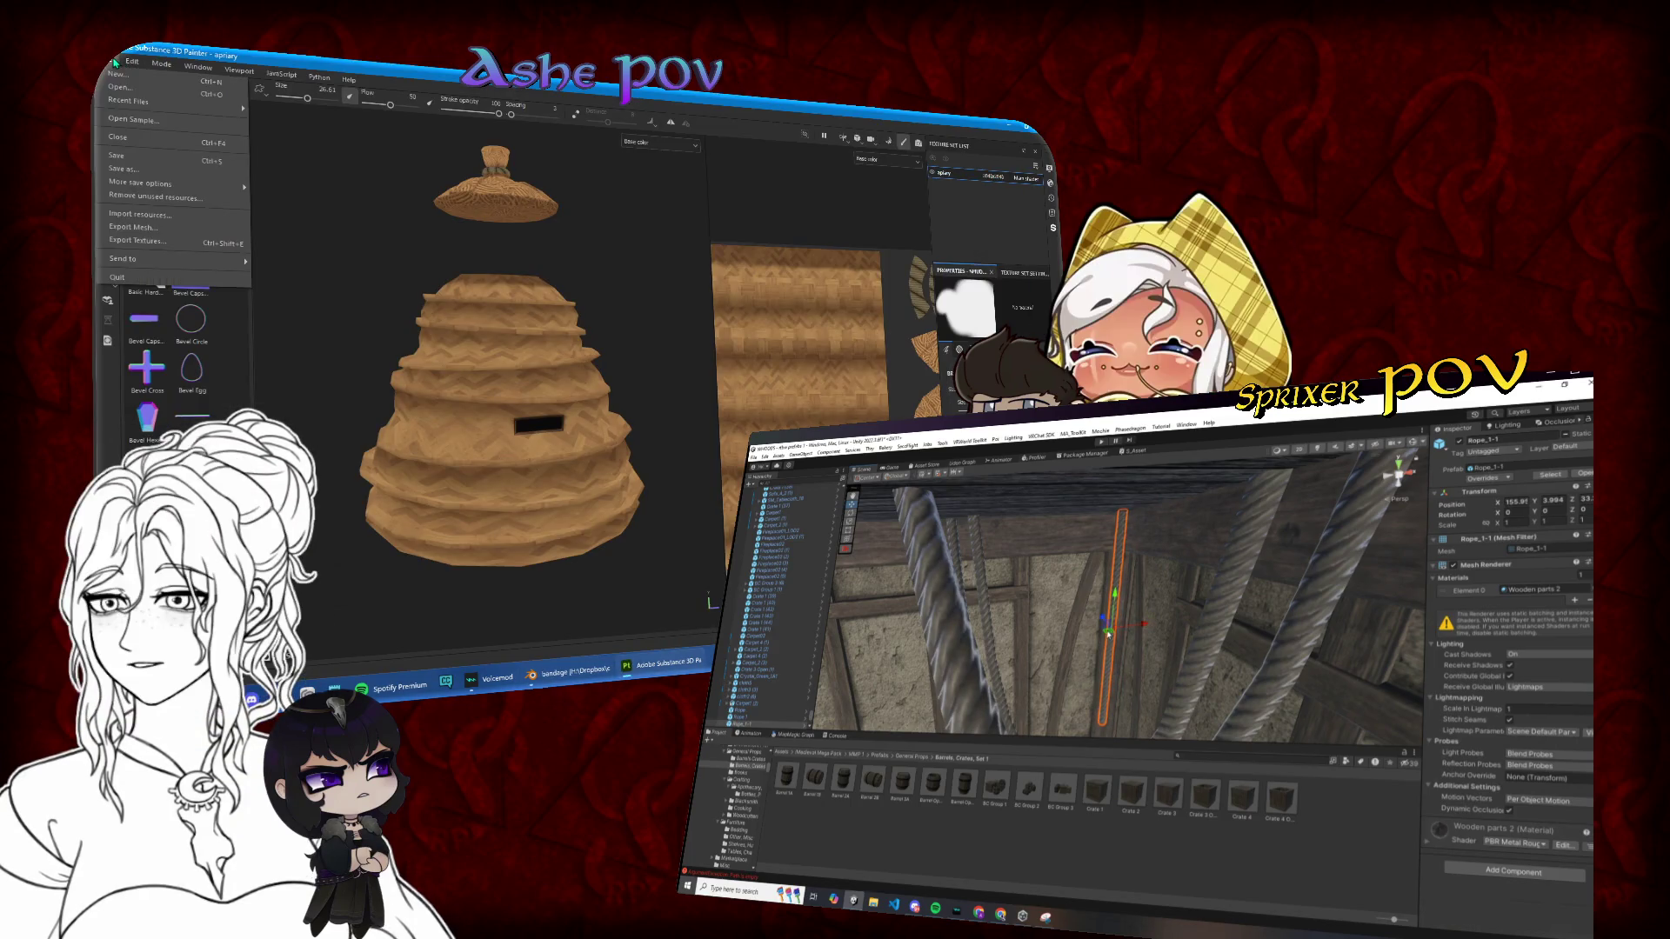
click(116, 157)
click(113, 61)
click(117, 74)
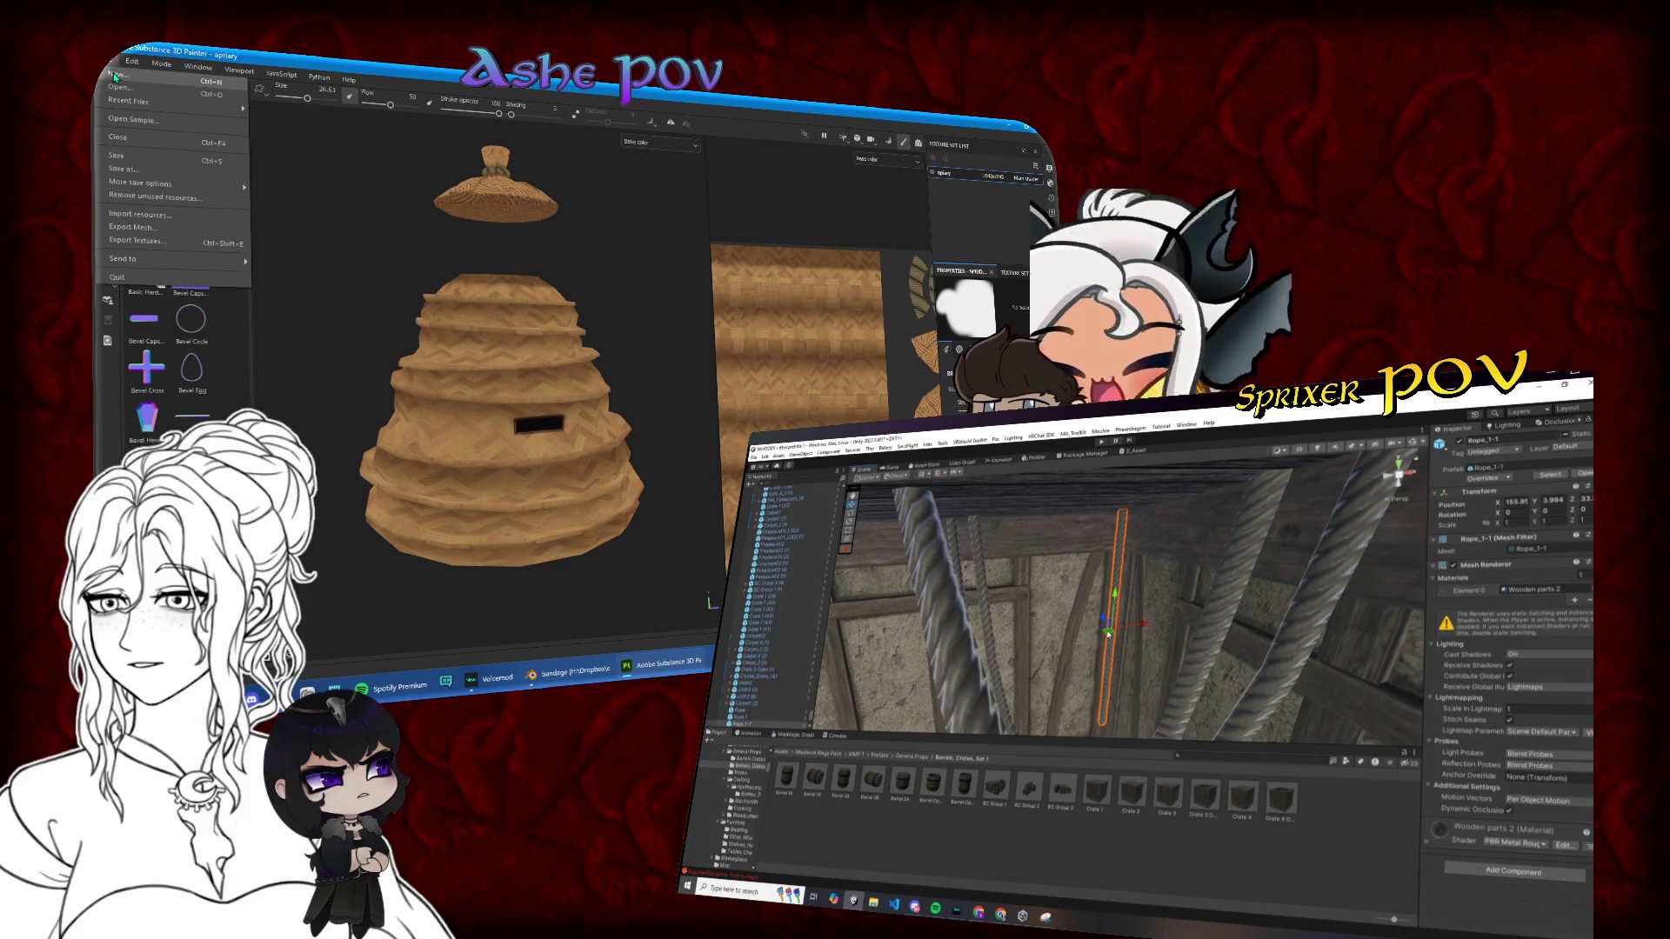
click(745, 252)
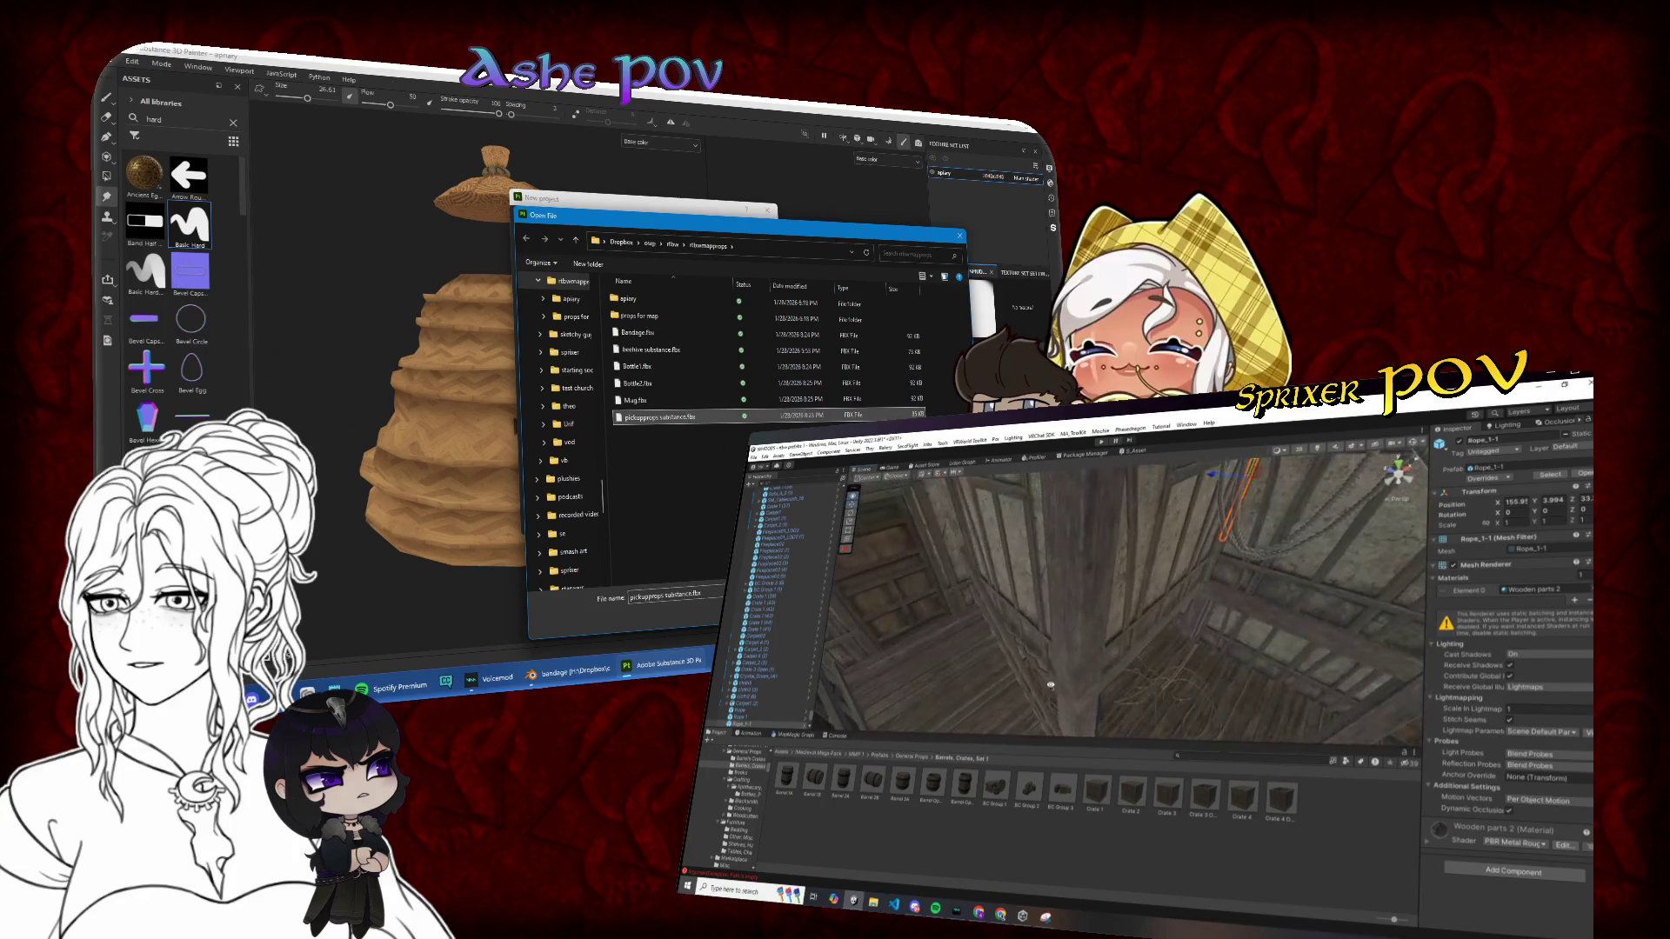
double_click(660, 418)
click(708, 515)
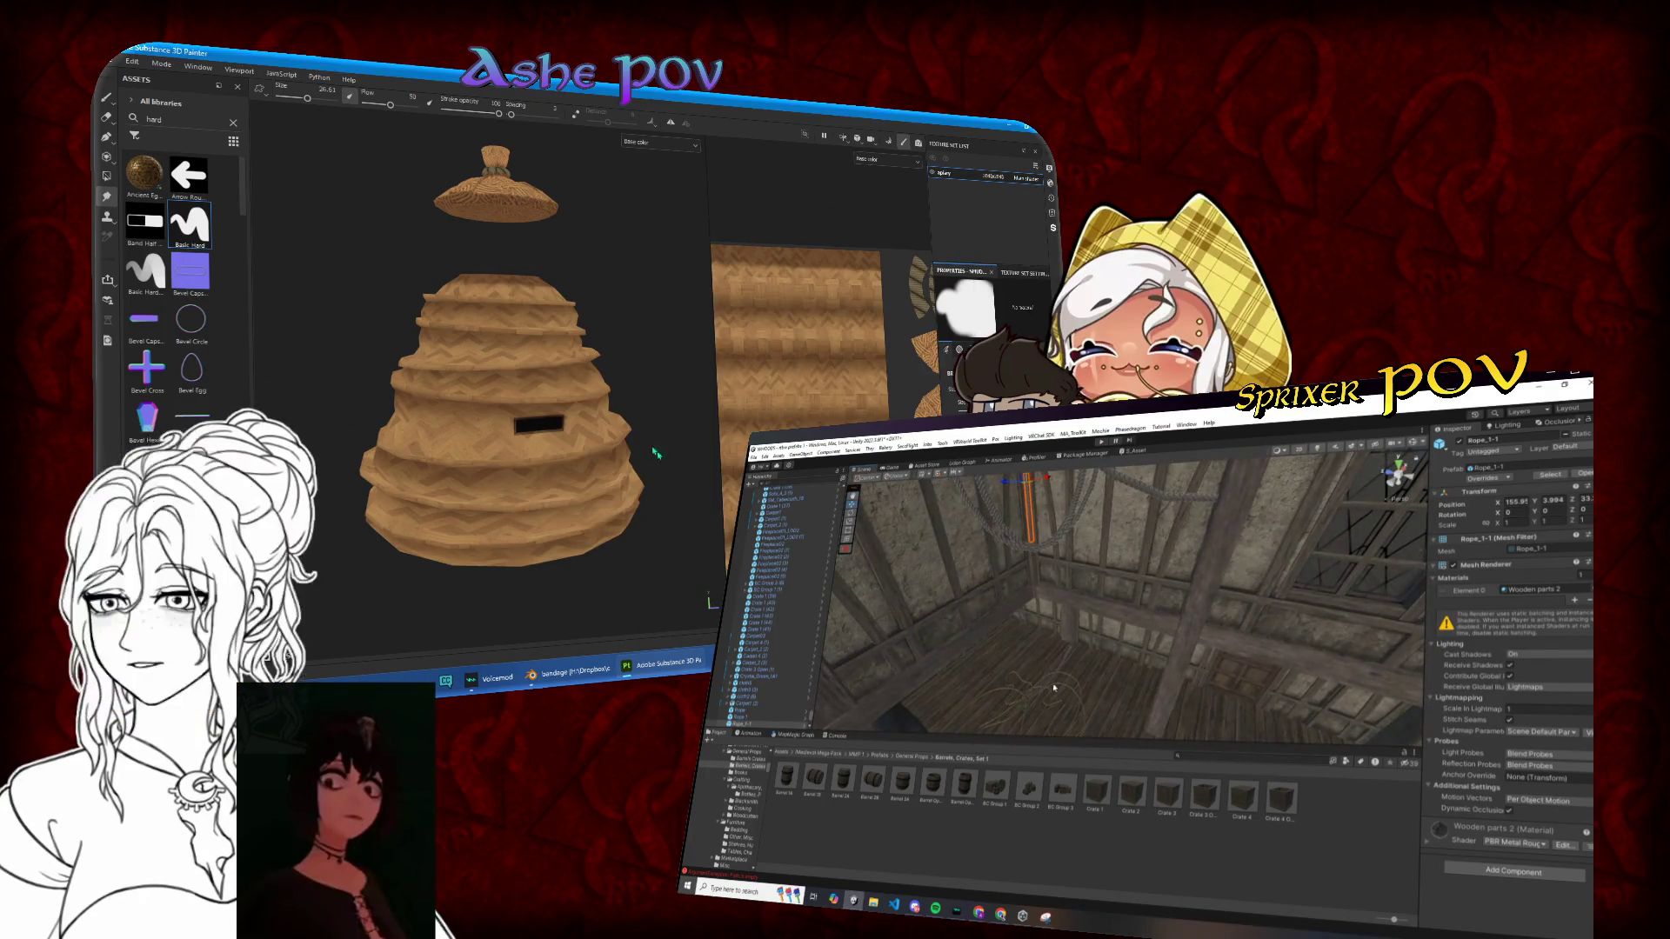
Step: Tilt the Unity view toward the floor, select Rope_2-1, and bring up mesh-map baking
drag(1041, 620, 1033, 681)
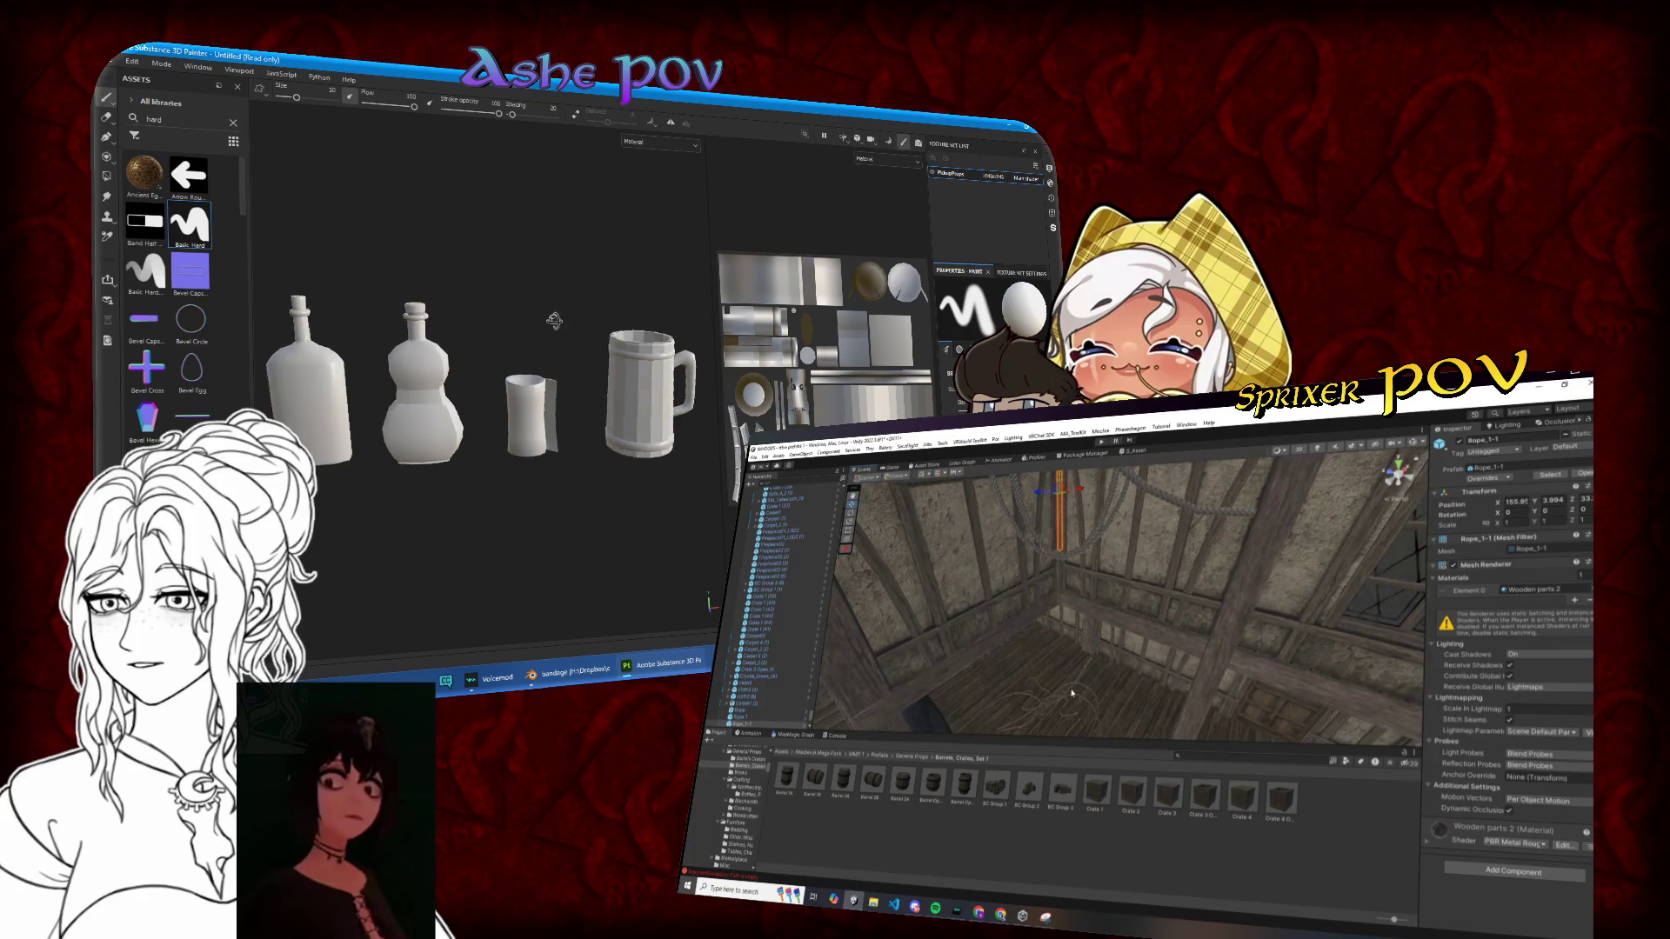
click(1039, 720)
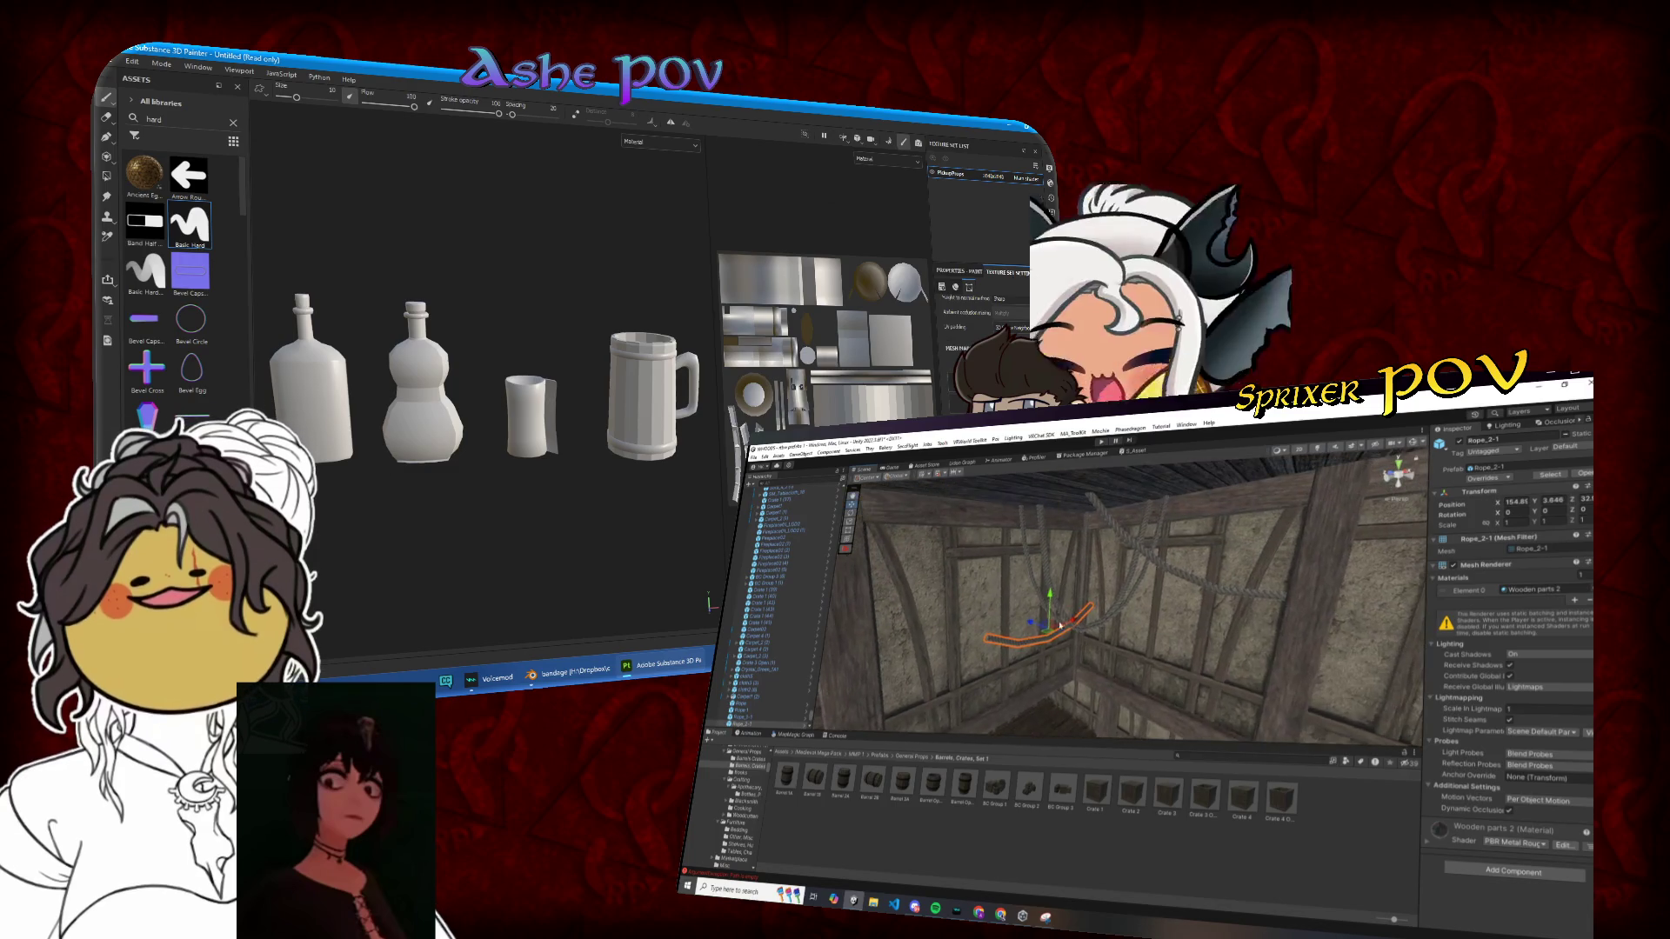
key(ctrl+b)
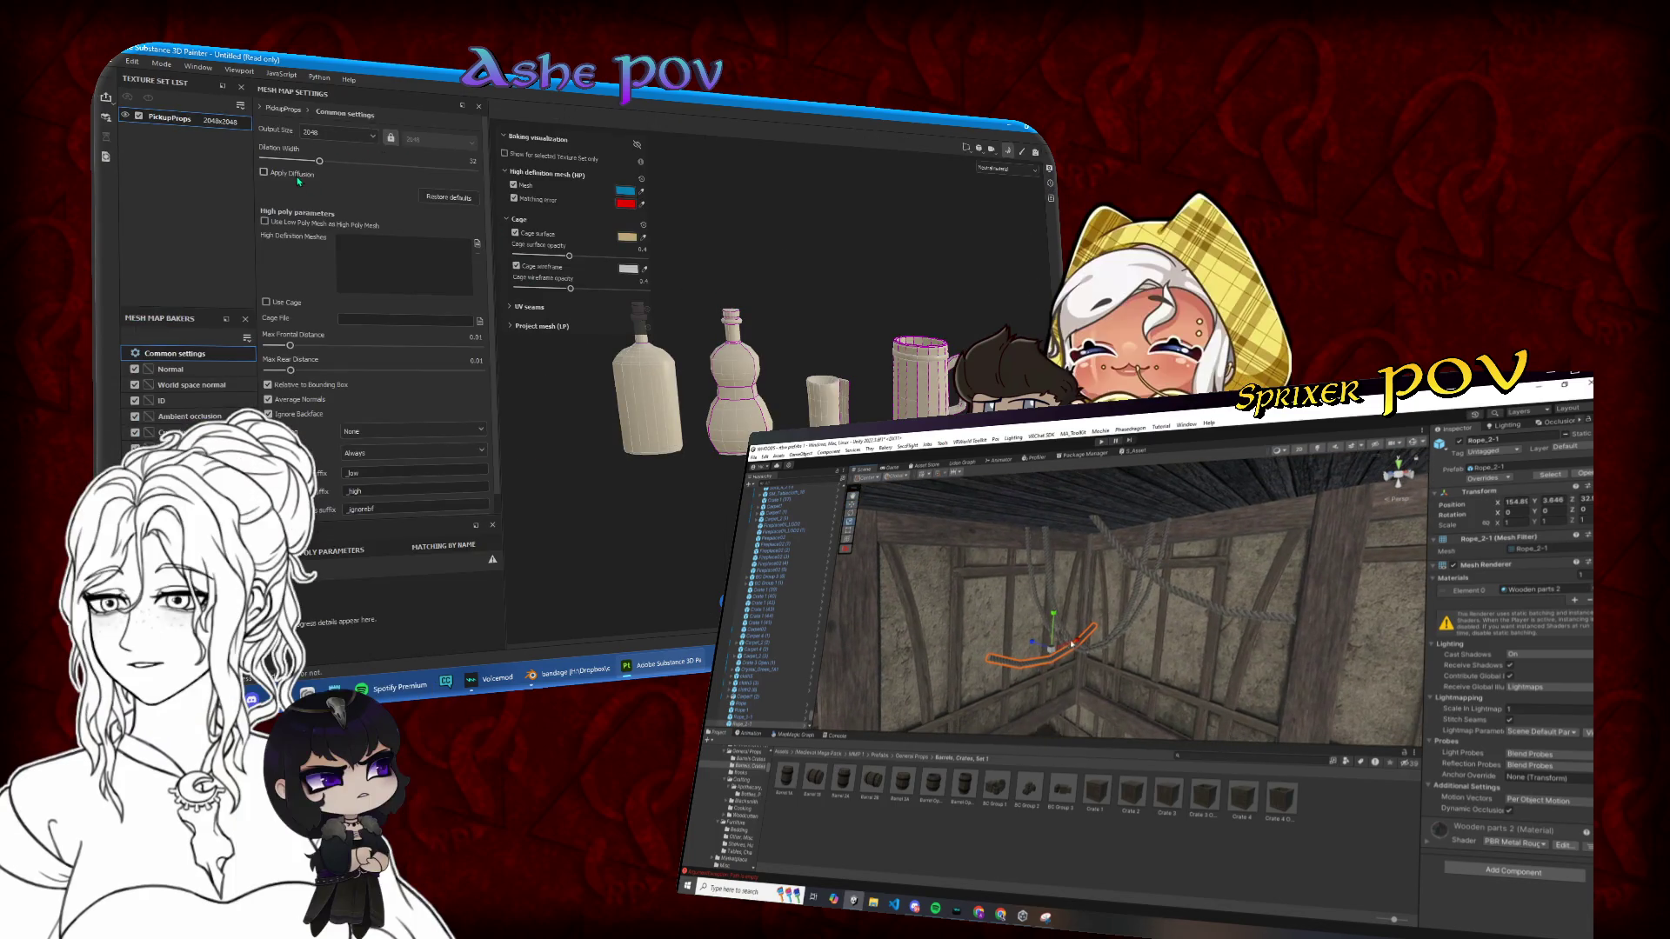
Step: Bake mesh maps at 2048 with the low-poly mesh as high poly; raise and widen the Unity rope
click(293, 225)
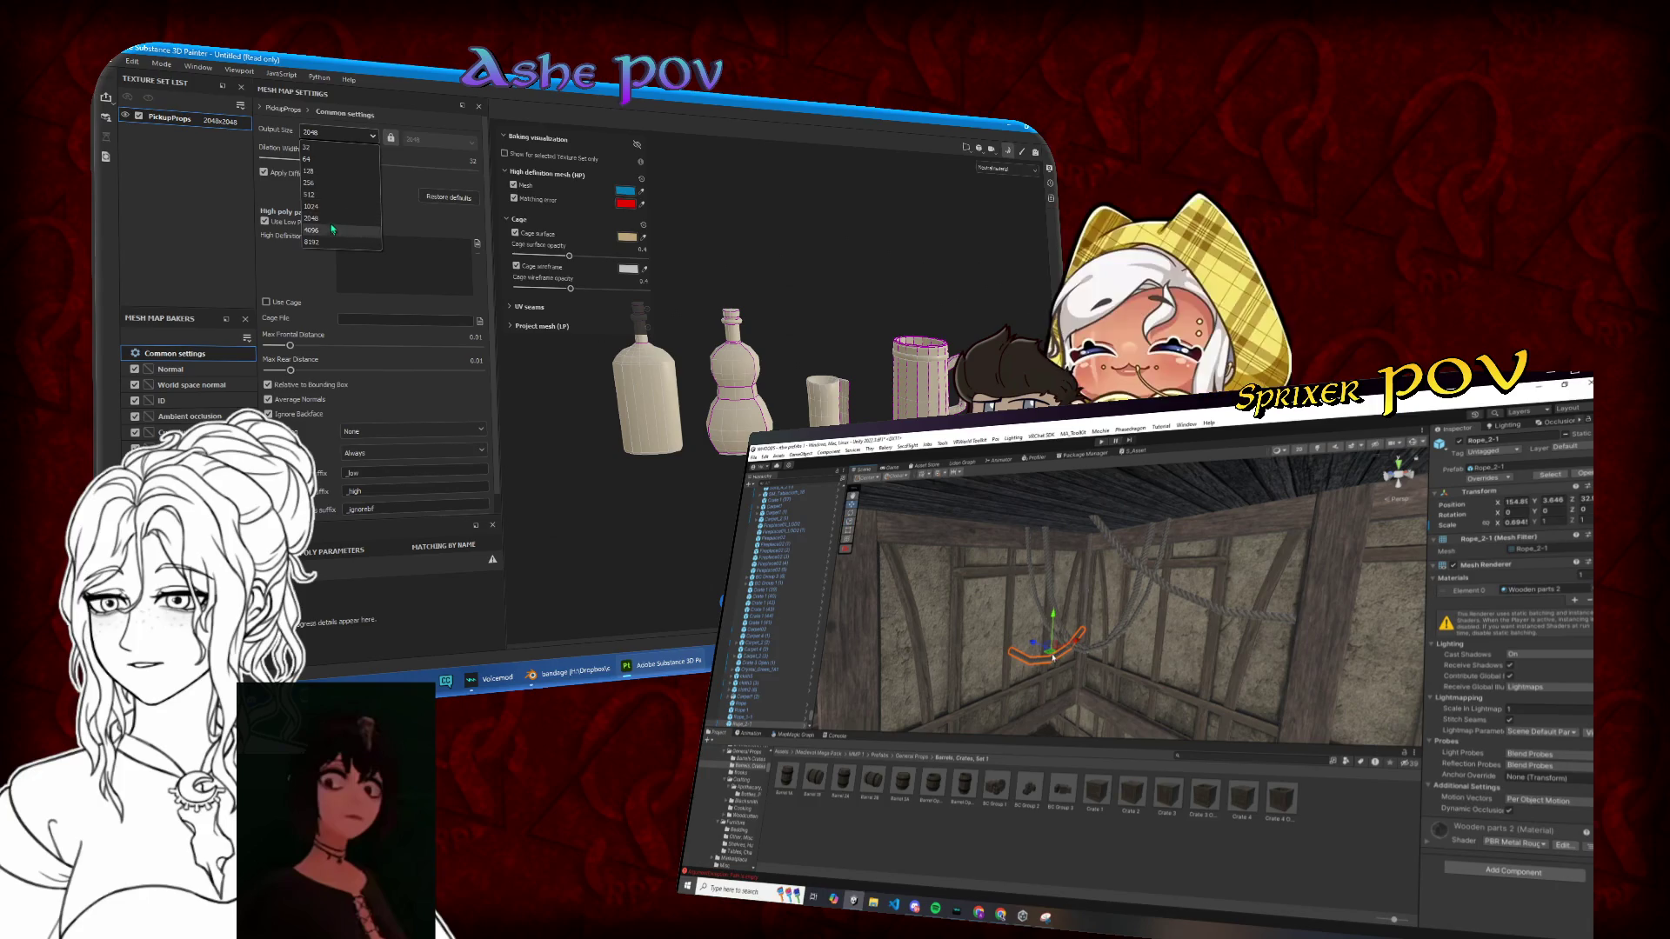
click(335, 222)
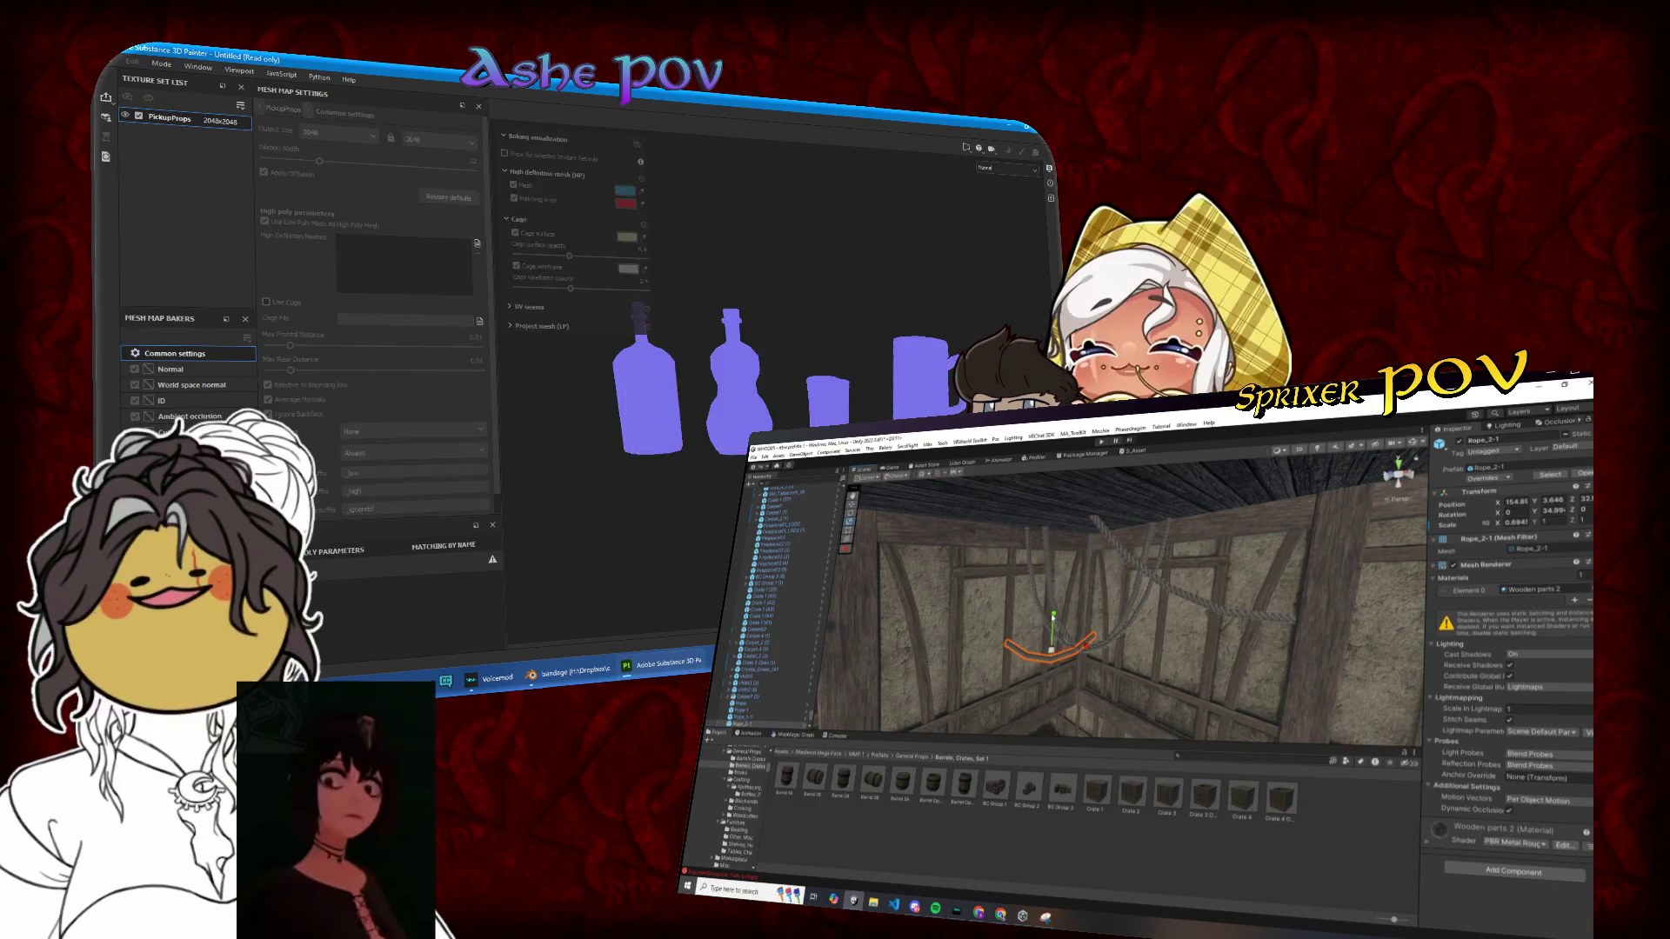
drag(1014, 667, 1066, 505)
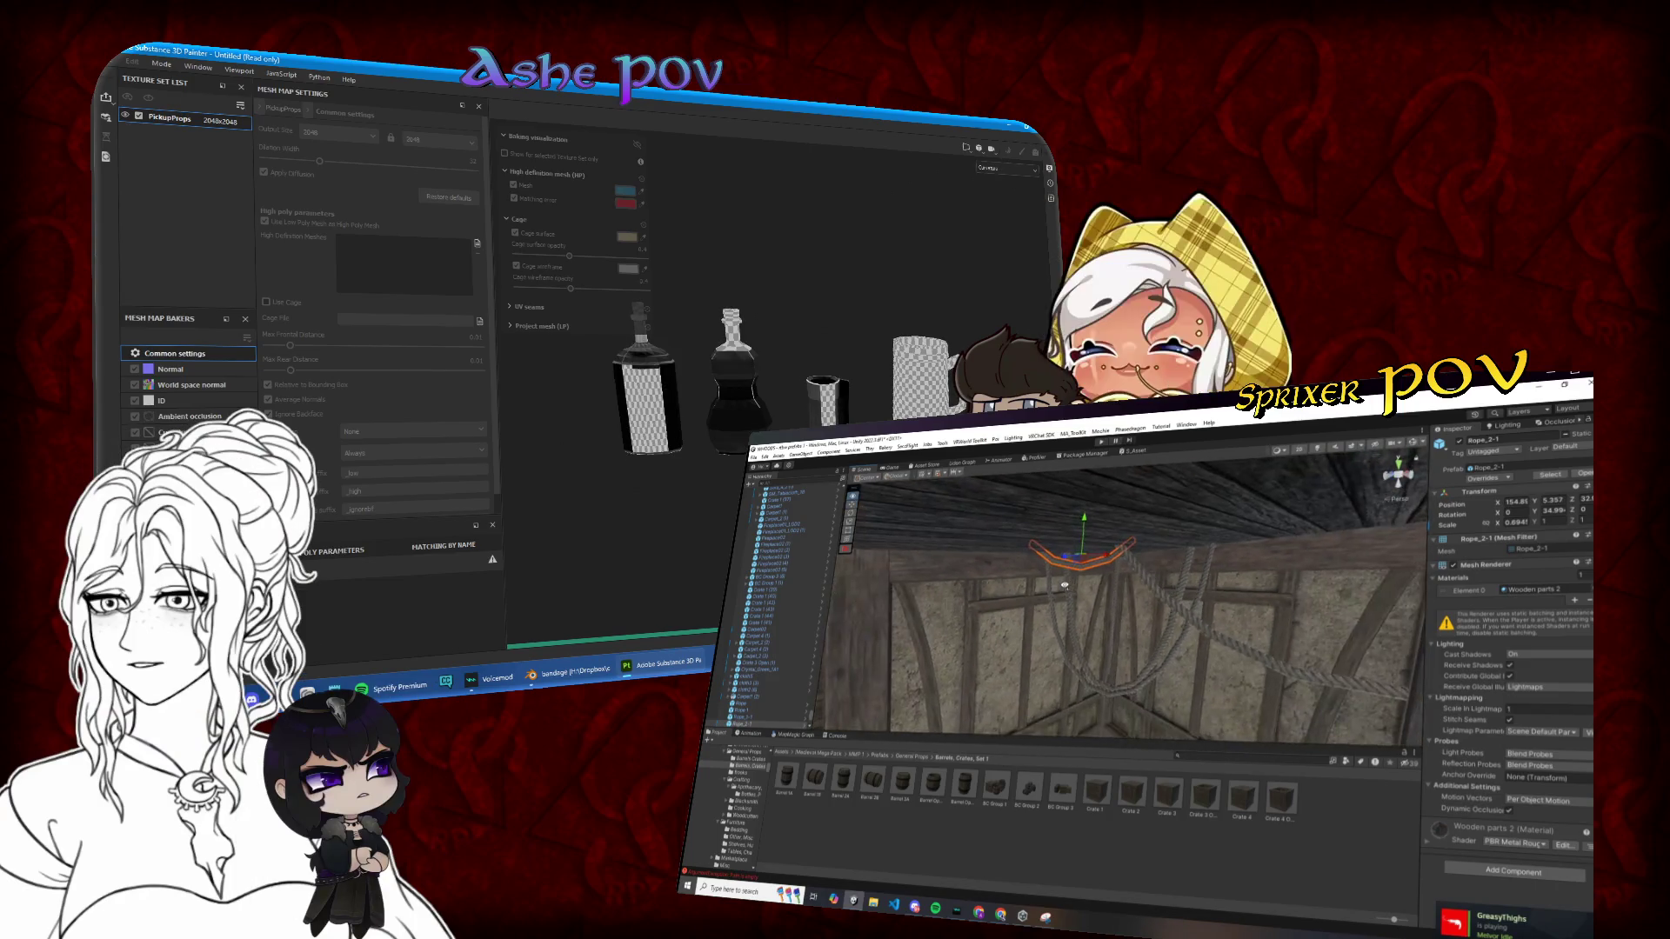
drag(1089, 550, 1096, 549)
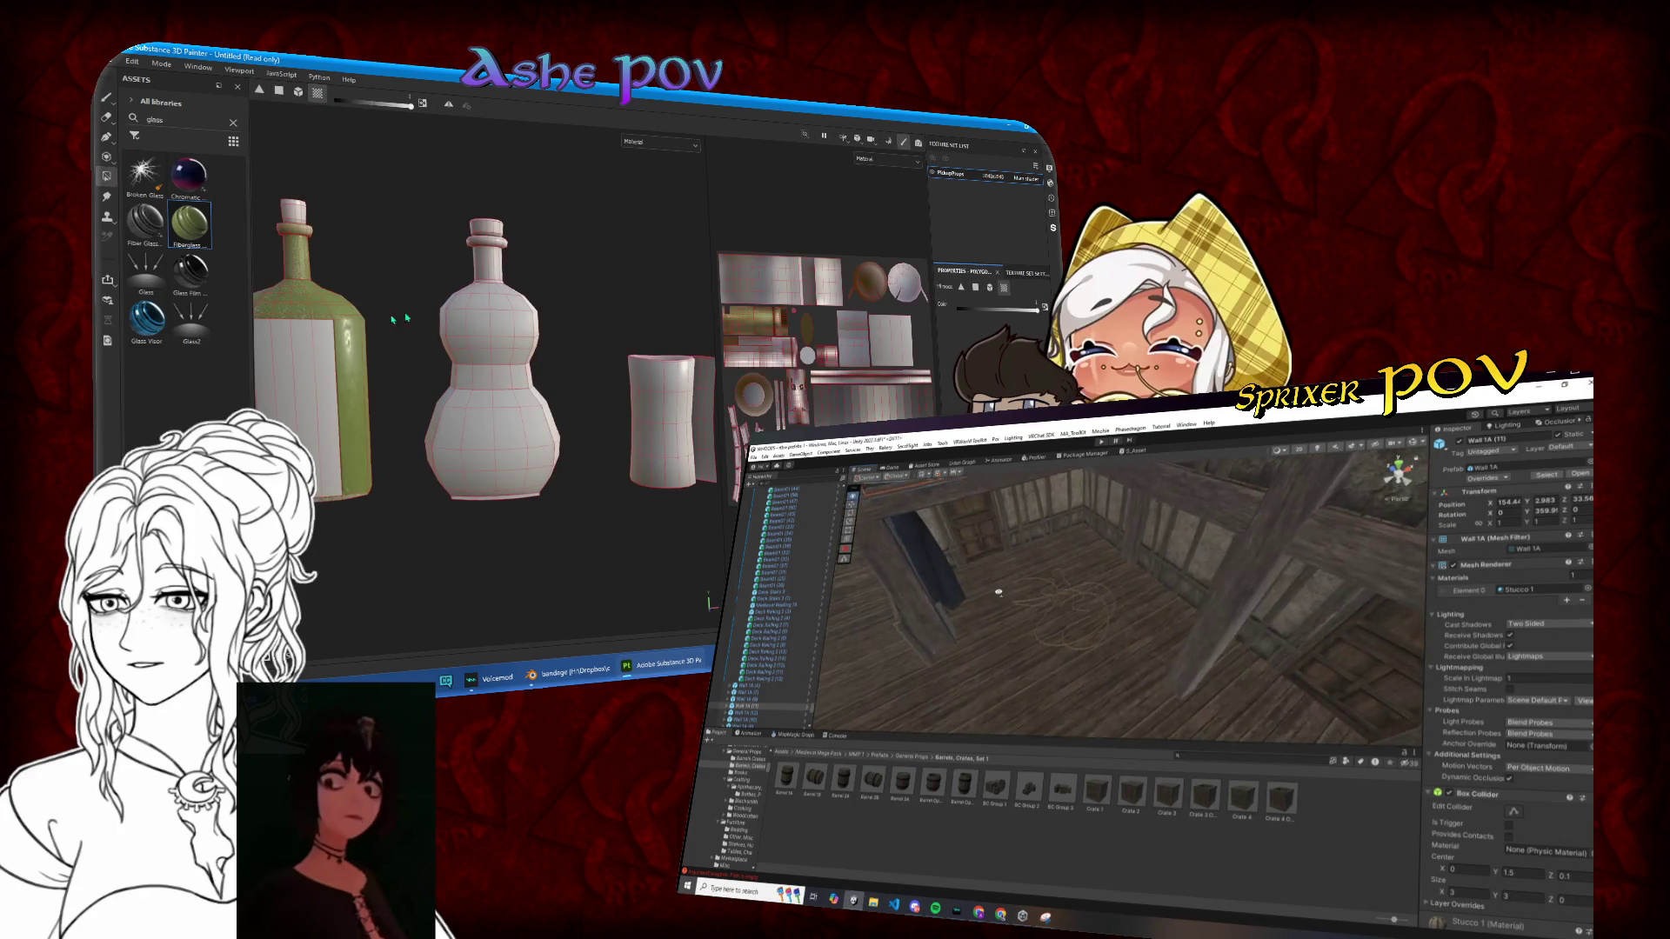
Step: Give the gourd bottle Fiberglass, select three SM_Rope_C coiled ropes in Unity, and clear the glass search
click(474, 361)
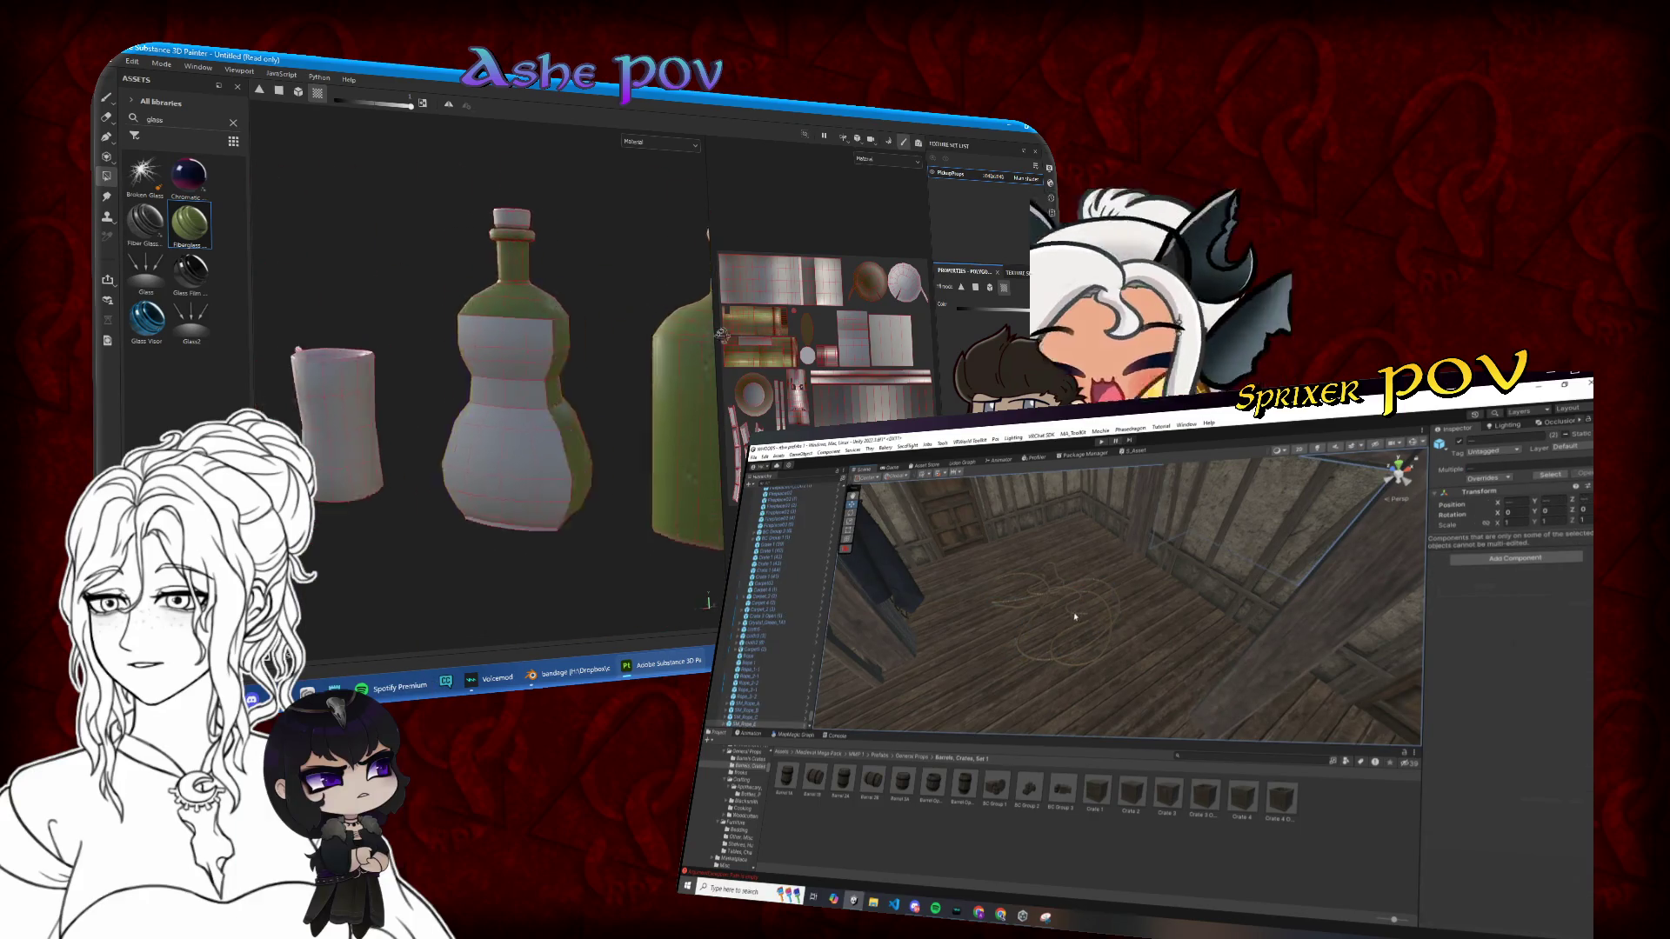
mouse_move(777, 327)
mouse_down()
mouse_move(649, 366)
mouse_move(502, 292)
mouse_up()
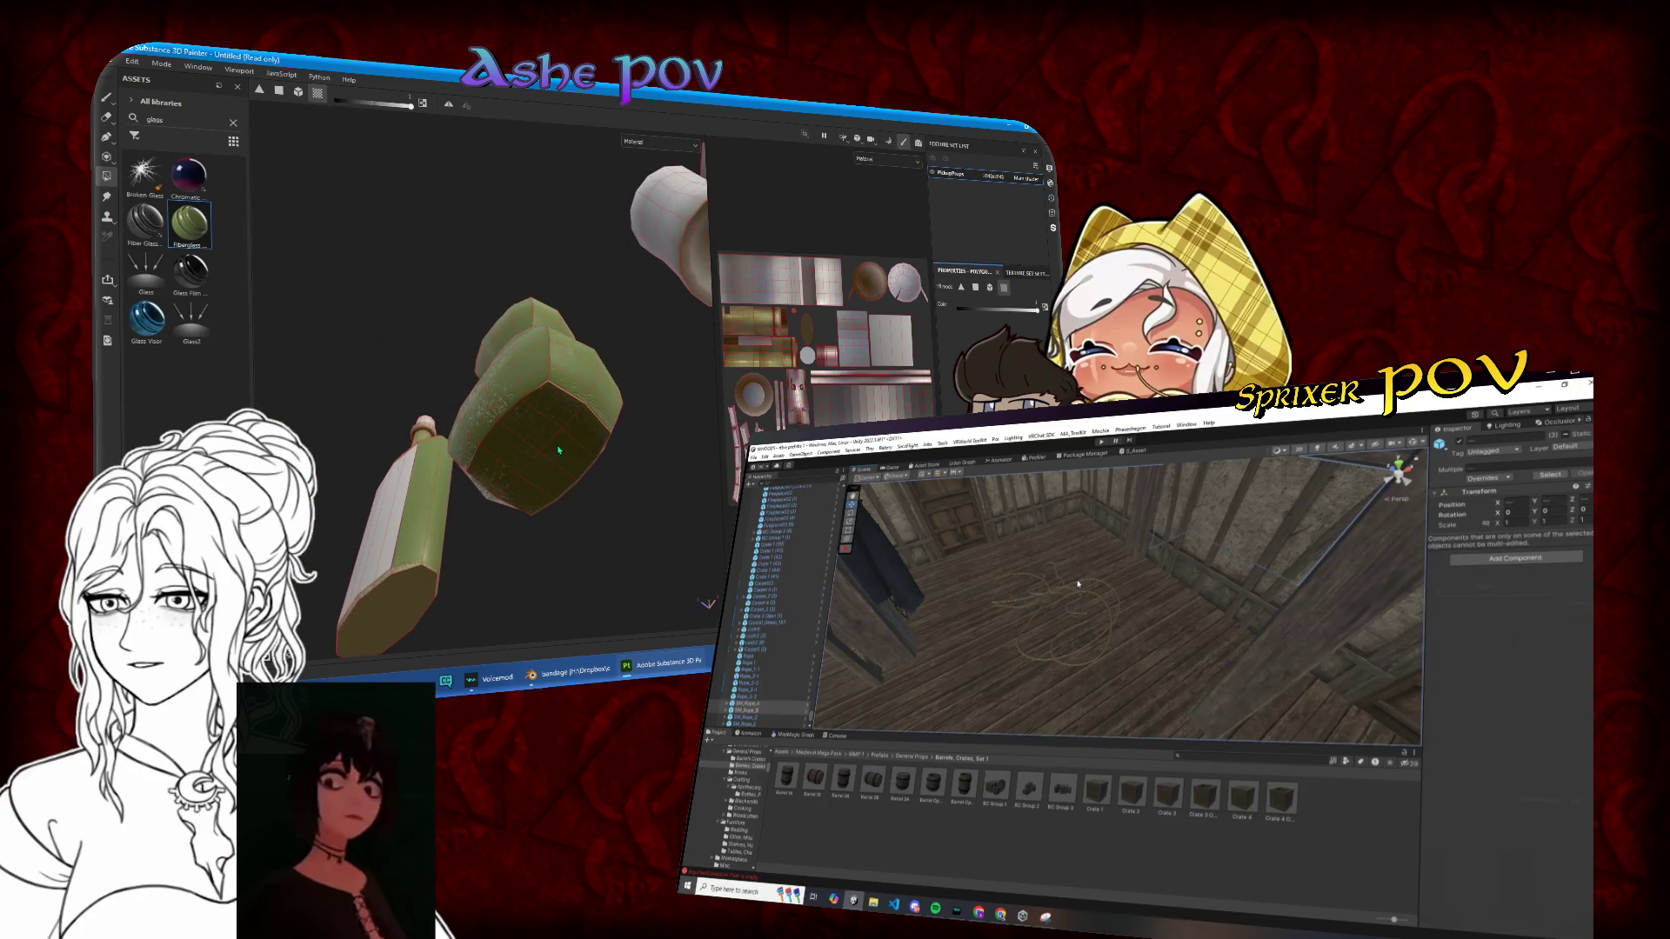
click(1082, 604)
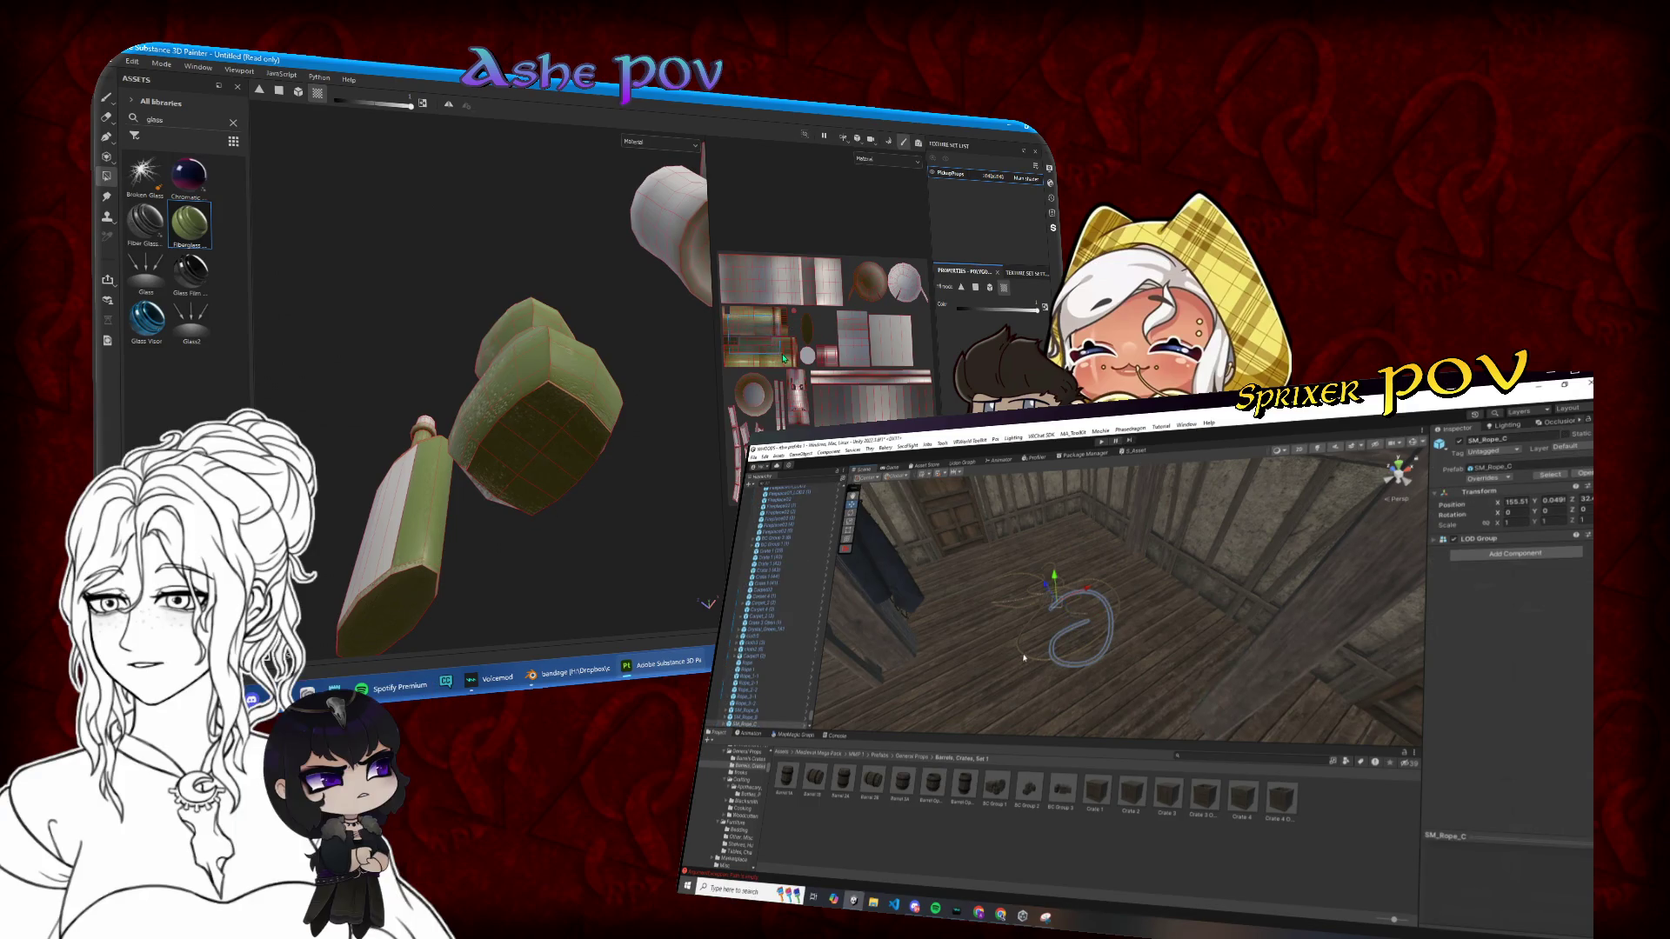
ctrl+click(1035, 604)
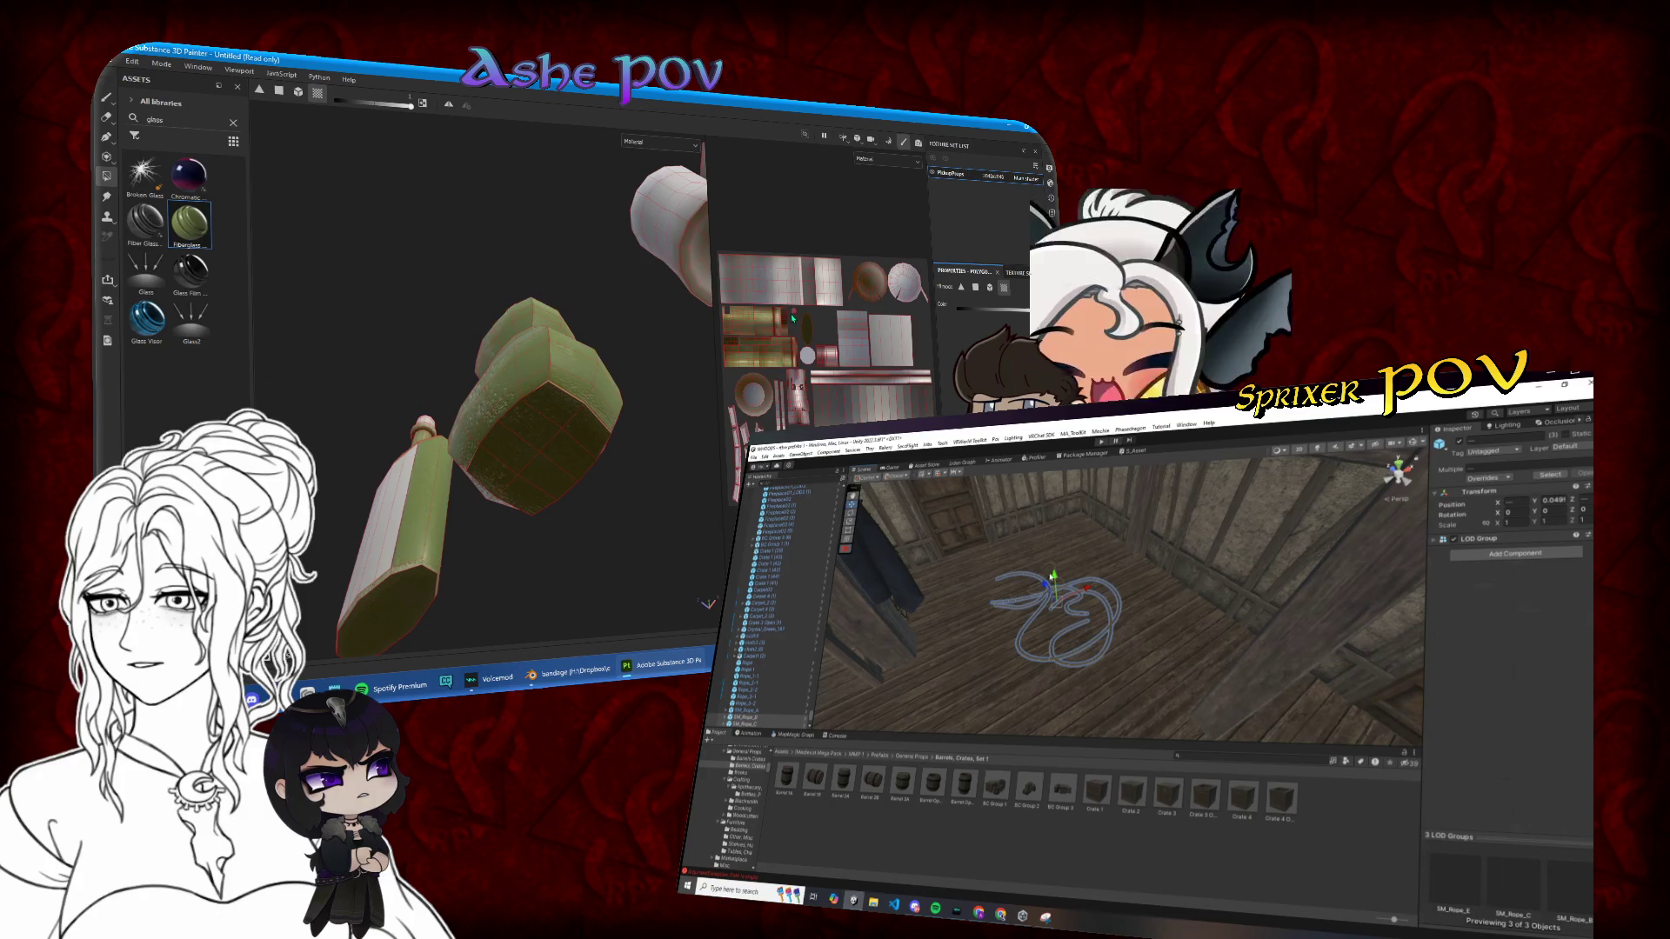
mouse_move(498, 281)
mouse_down()
mouse_move(549, 337)
mouse_move(721, 351)
mouse_up()
ctrl+click(1040, 596)
click(233, 122)
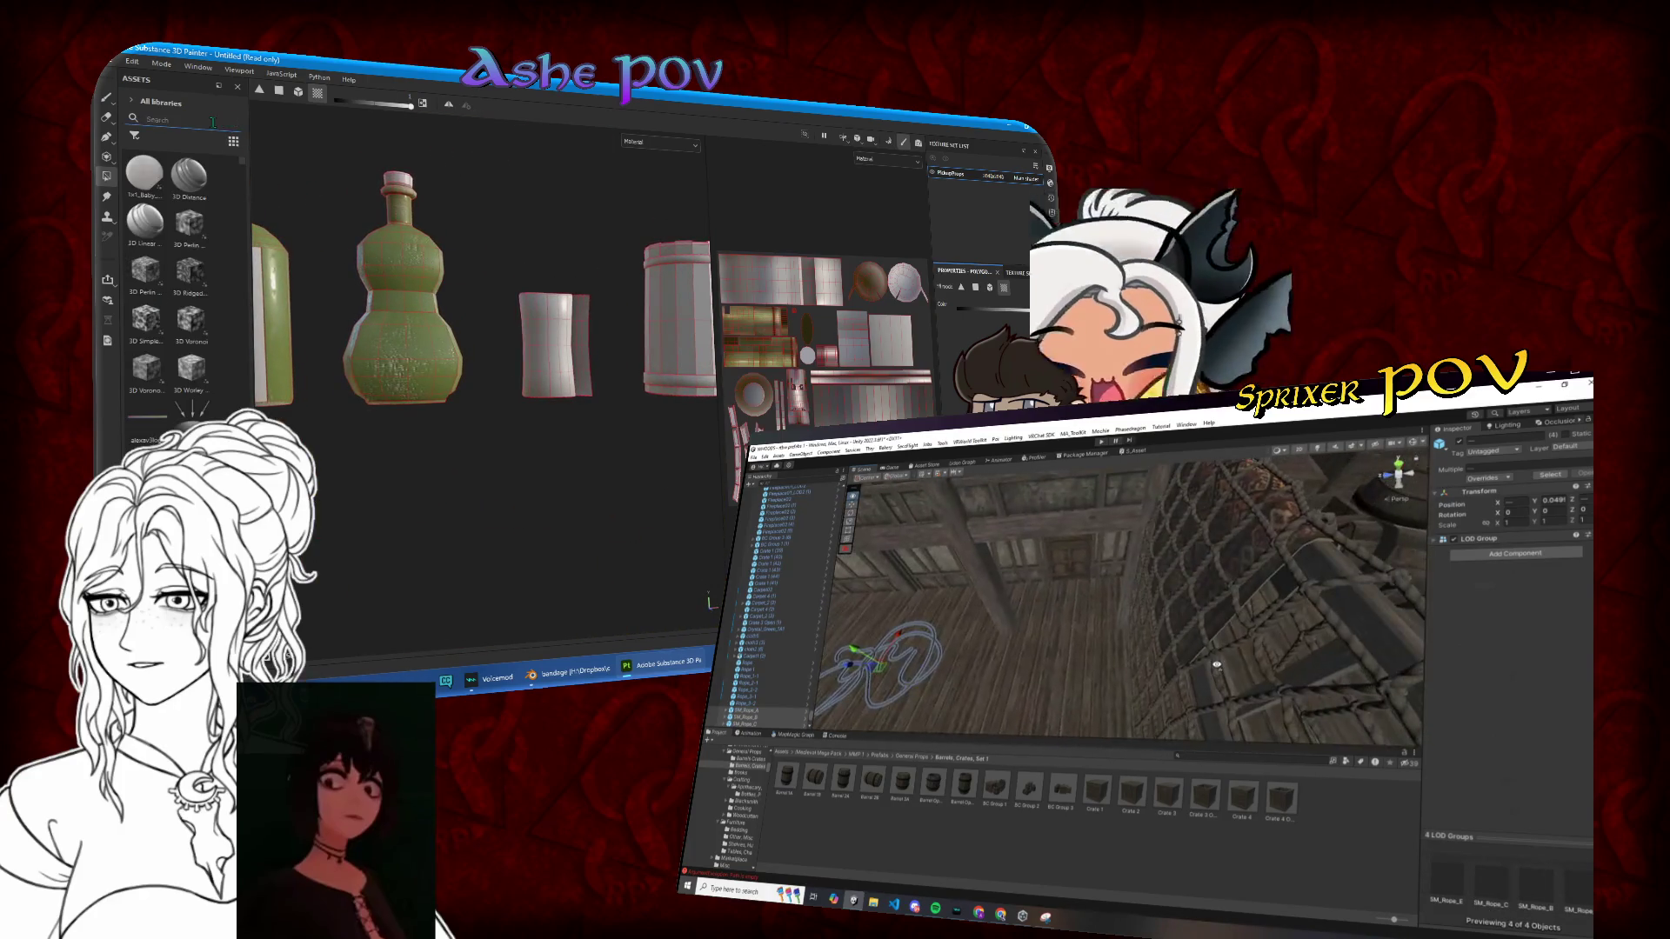
Step: Search 'fabric' and add Fabric Burl as a new layer with a black mask
text(fabric)
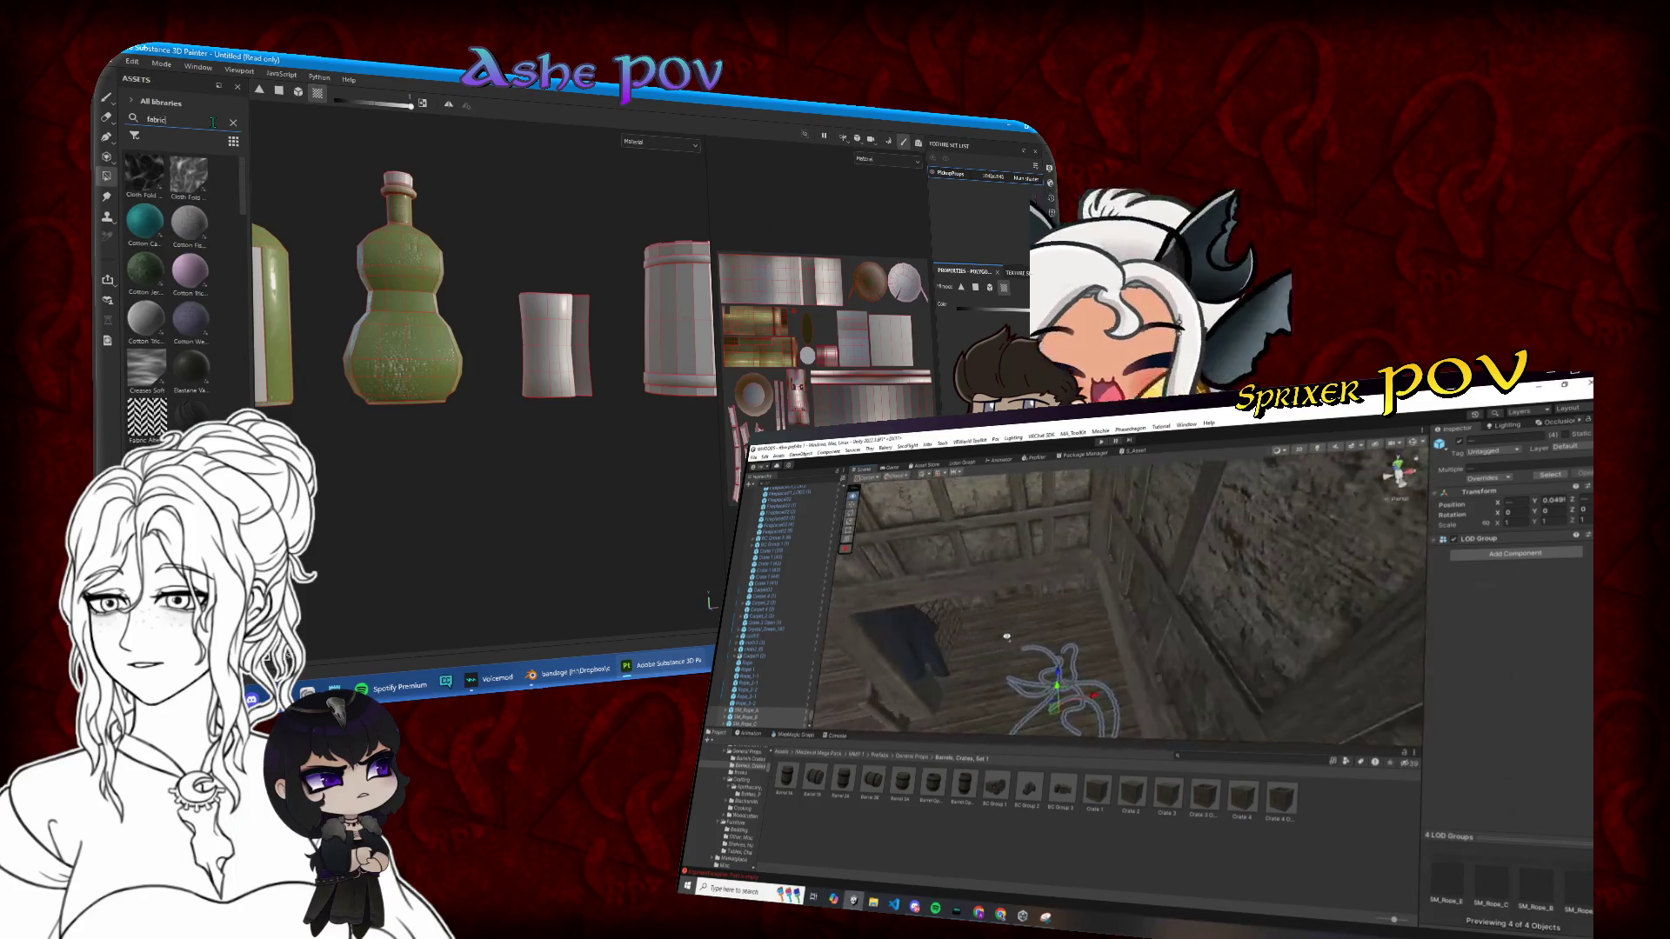
scroll(220, 313, down, 3)
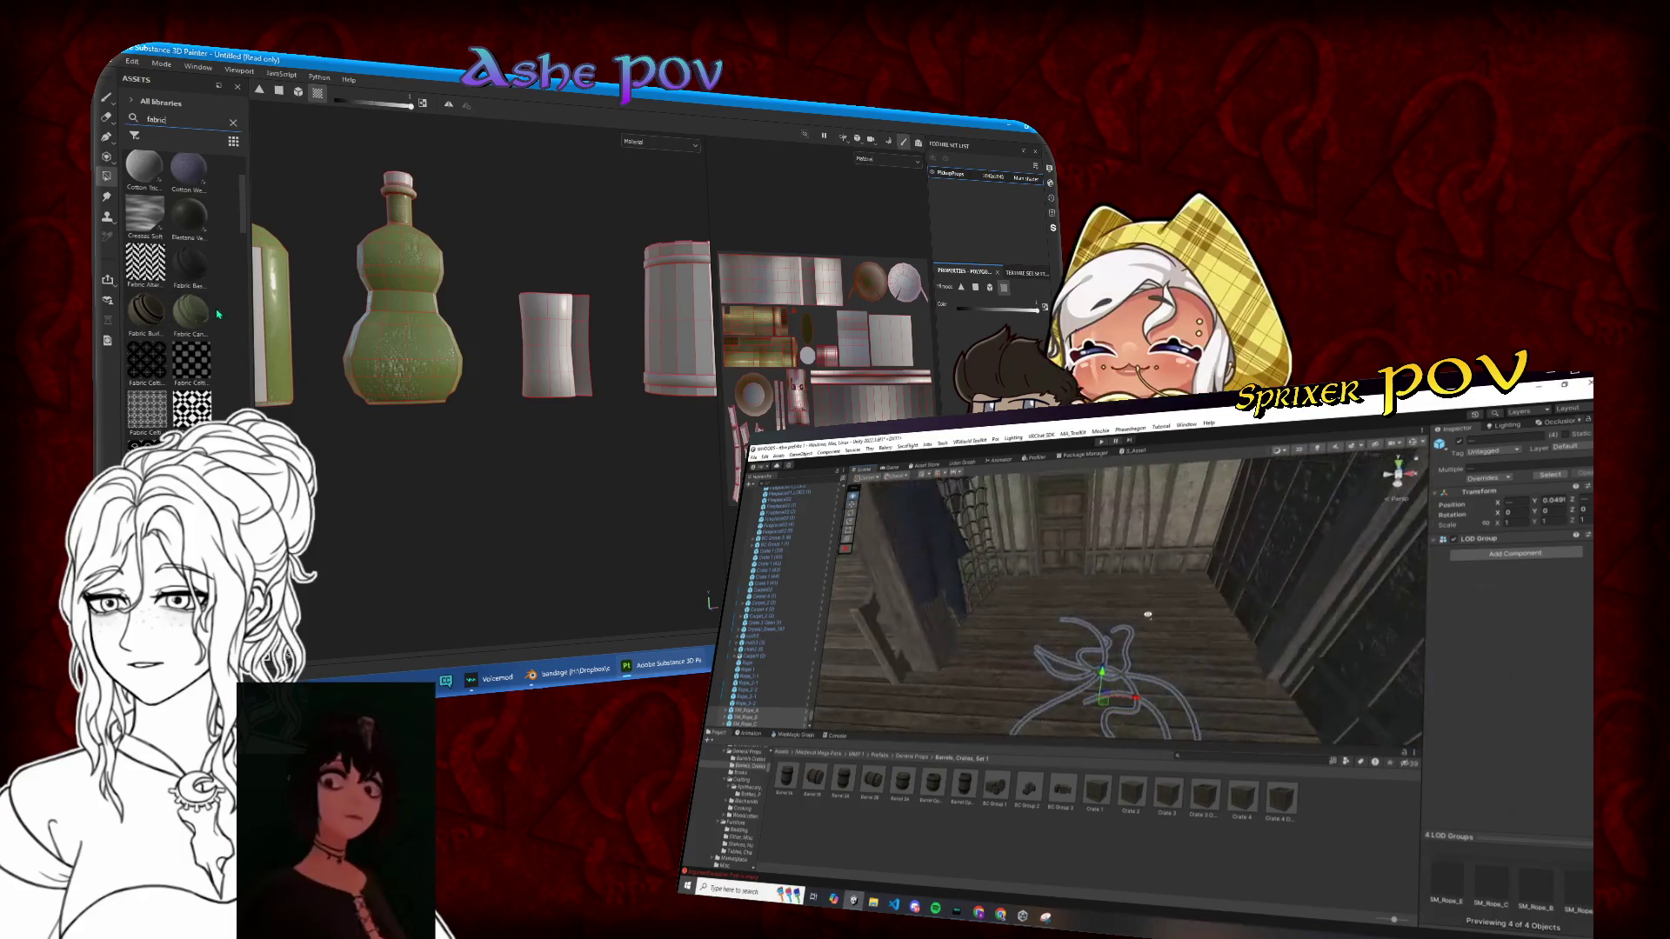
drag(147, 311, 181, 320)
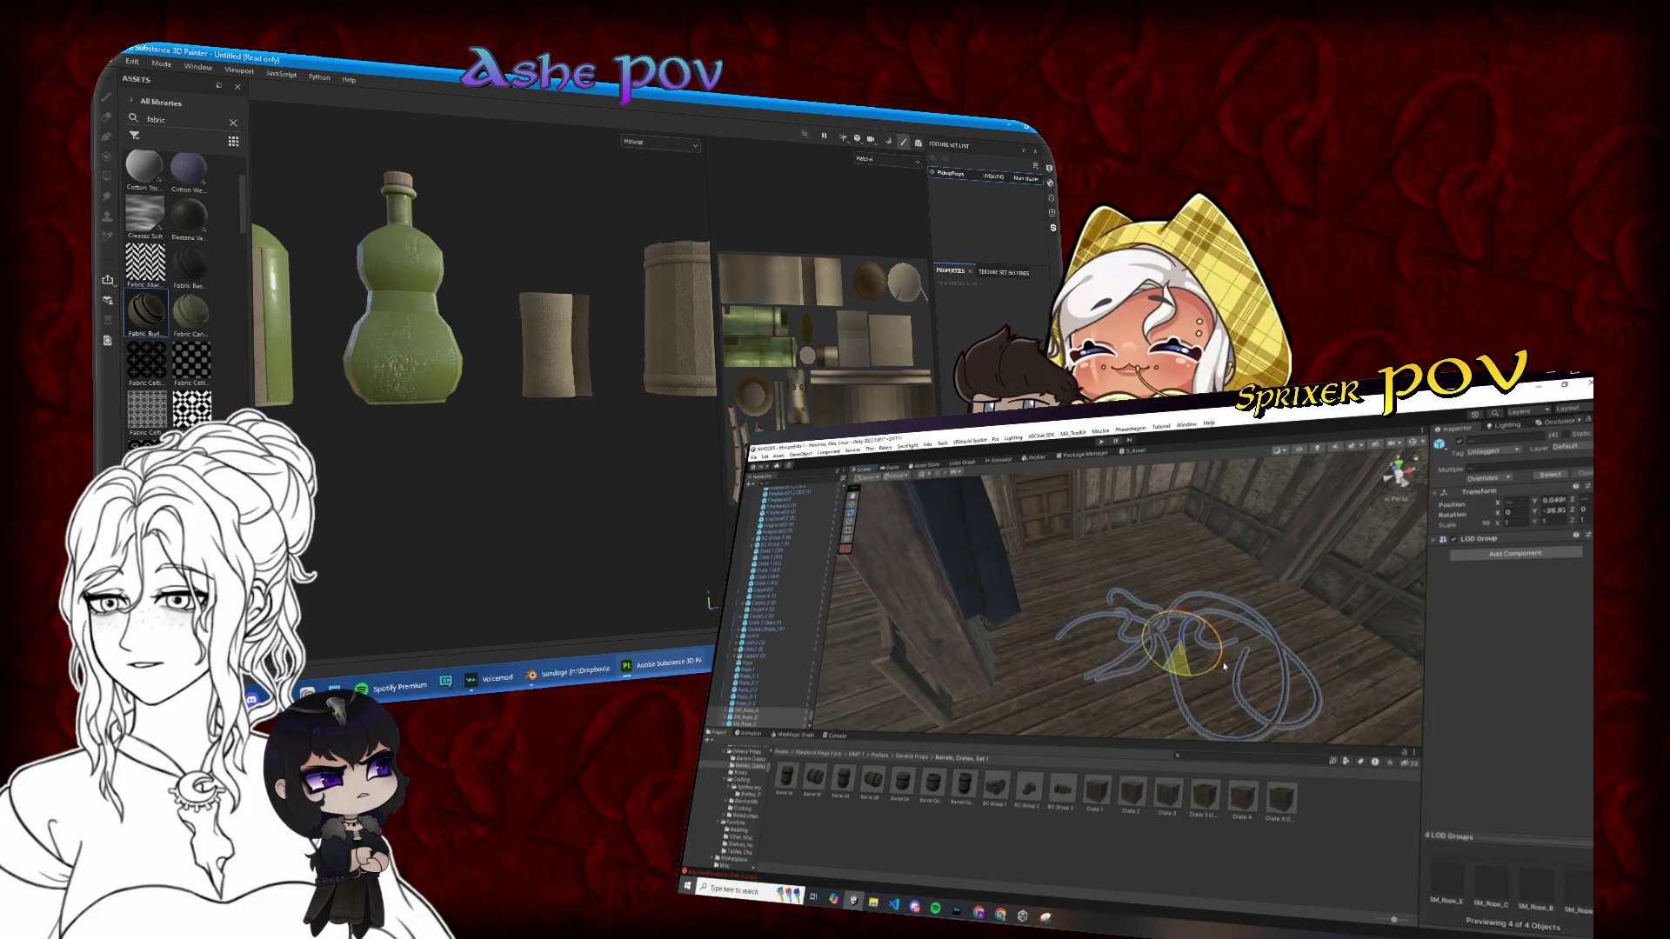
right_click(957, 174)
click(988, 138)
Step: Switch to Polygon Fill for the fabric mask and orbit the Unity view around the coiled rope
key(4)
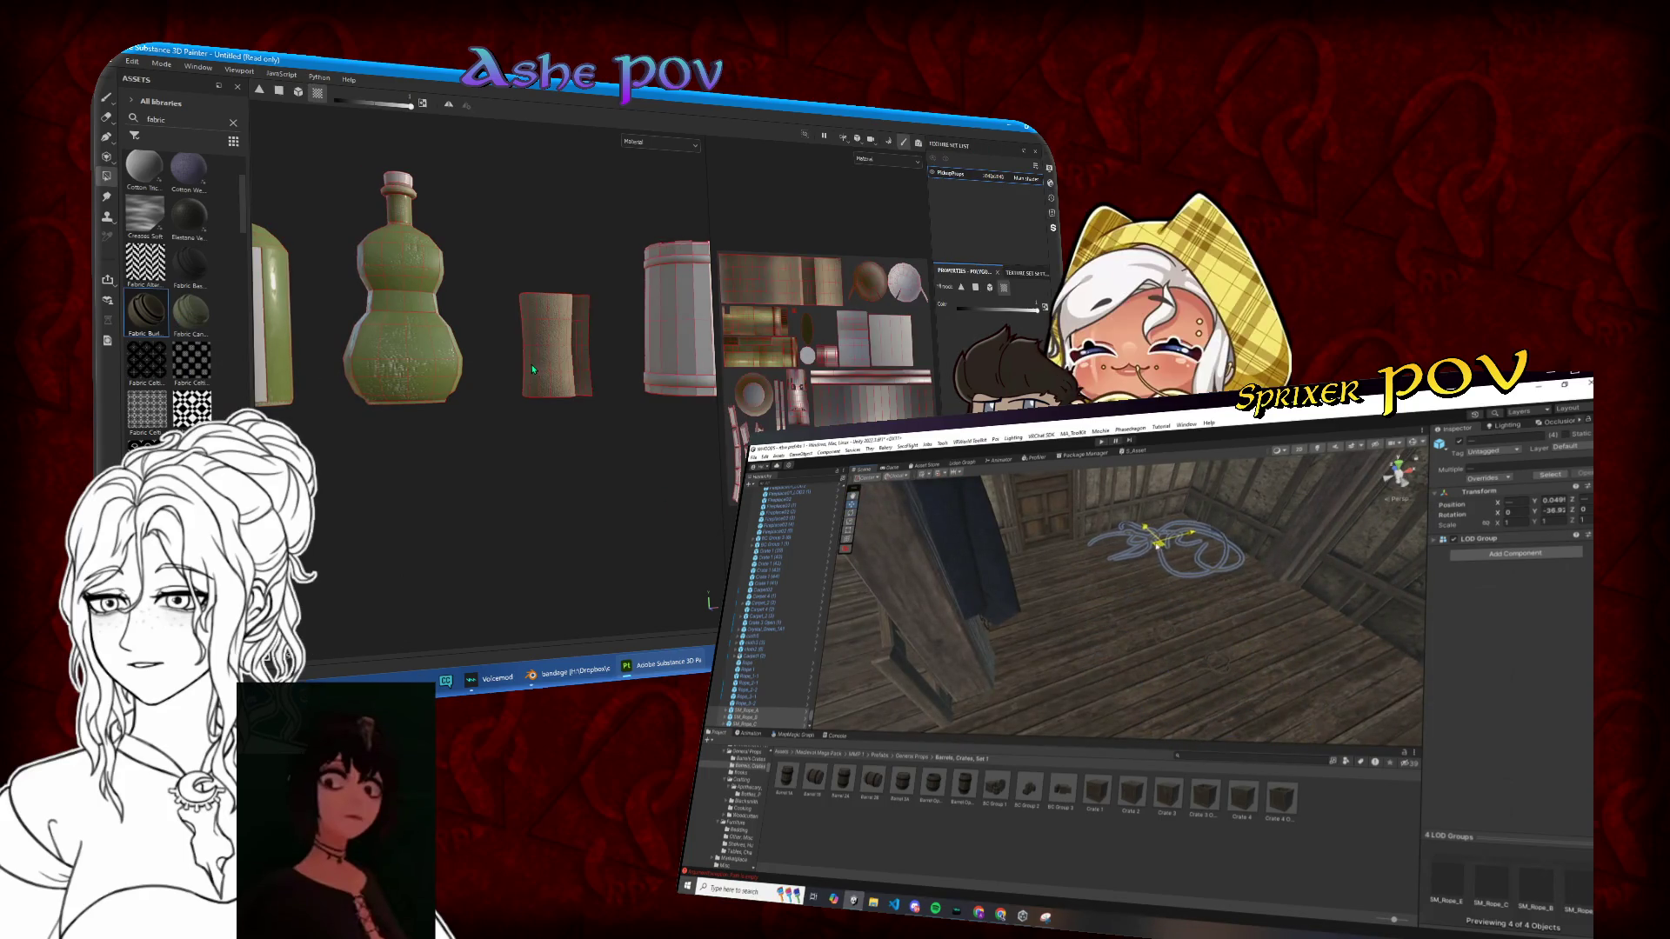
scroll(167, 387, down, 6)
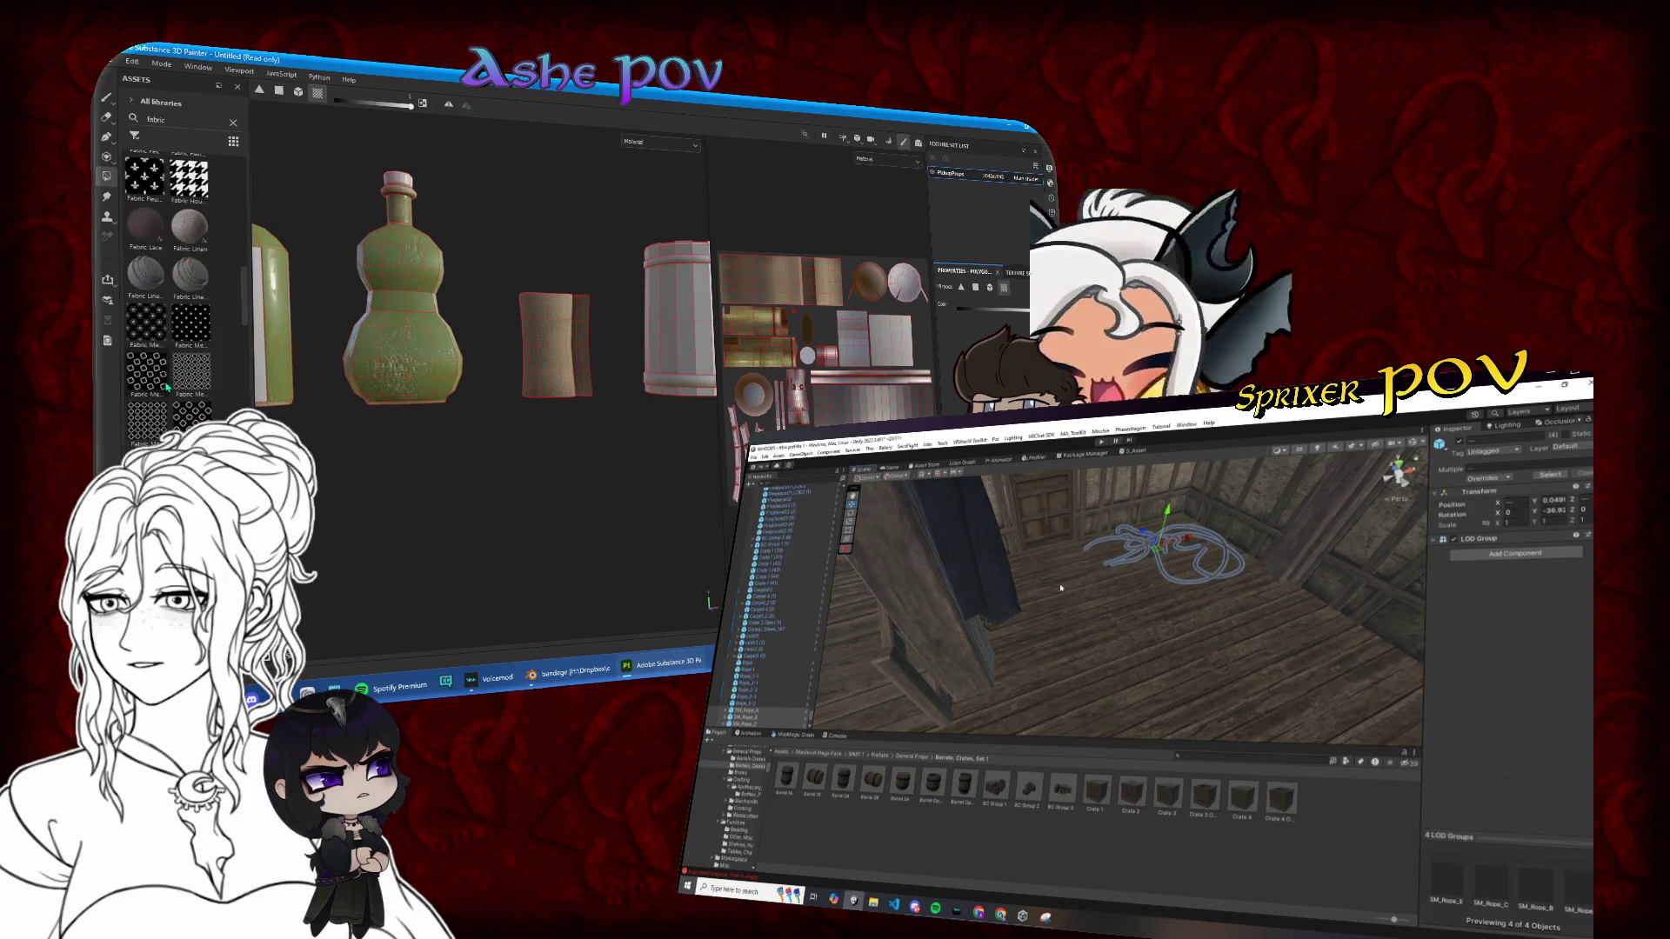
scroll(167, 387, down, 10)
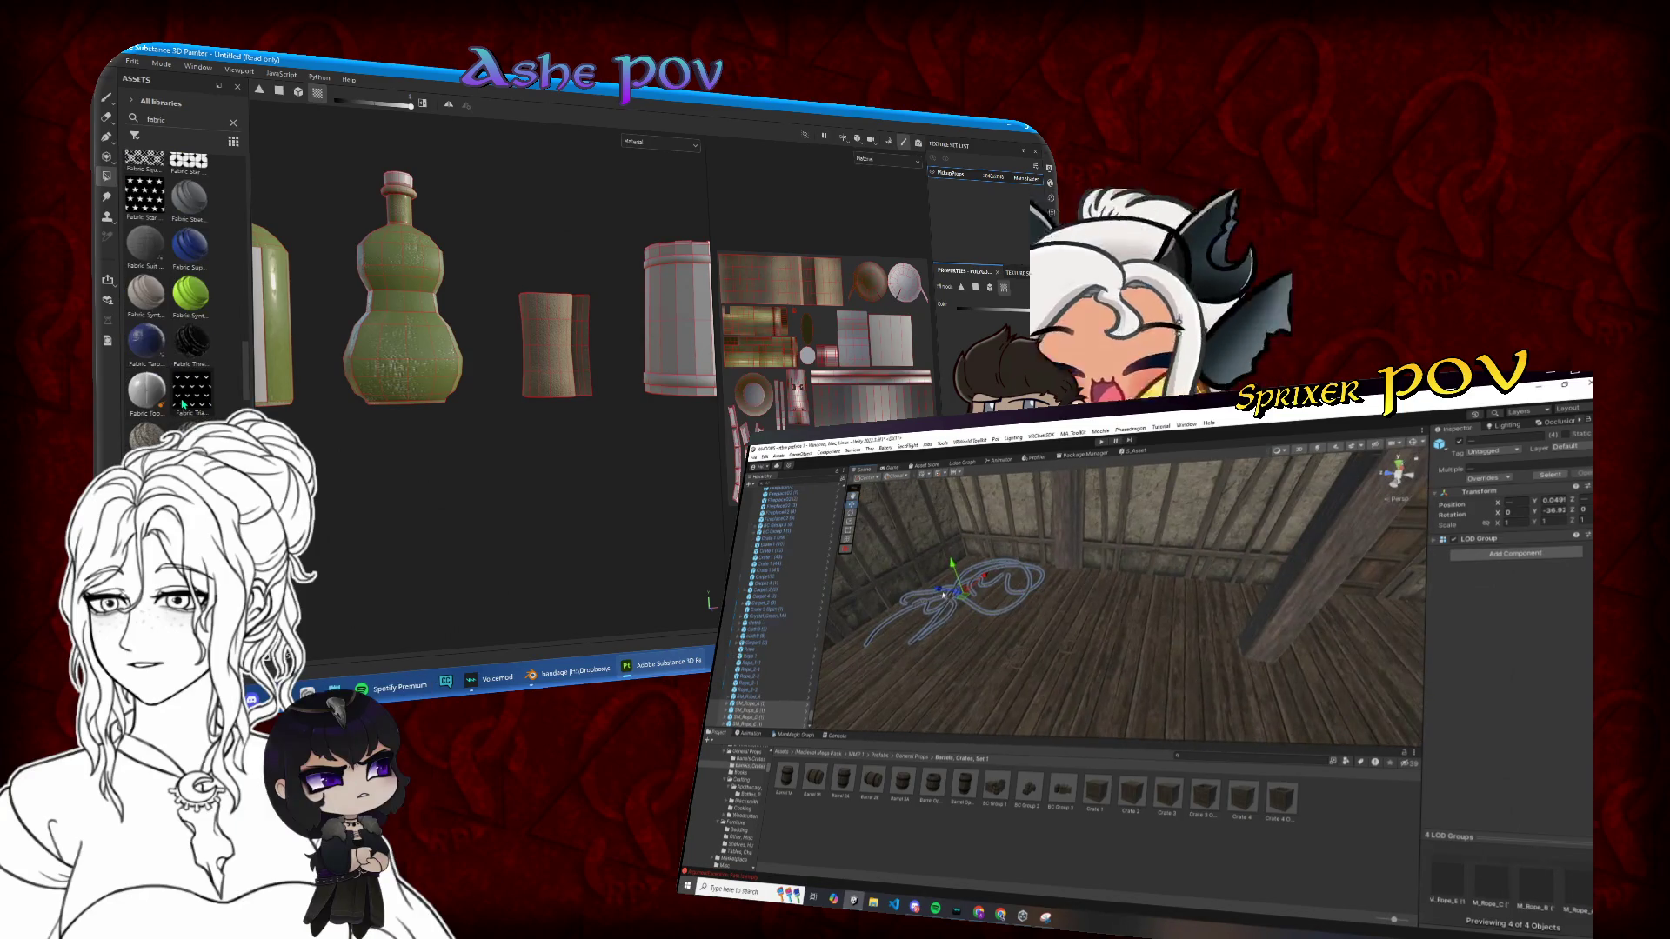
scroll(184, 404, down, 3)
drag(1296, 638, 1111, 659)
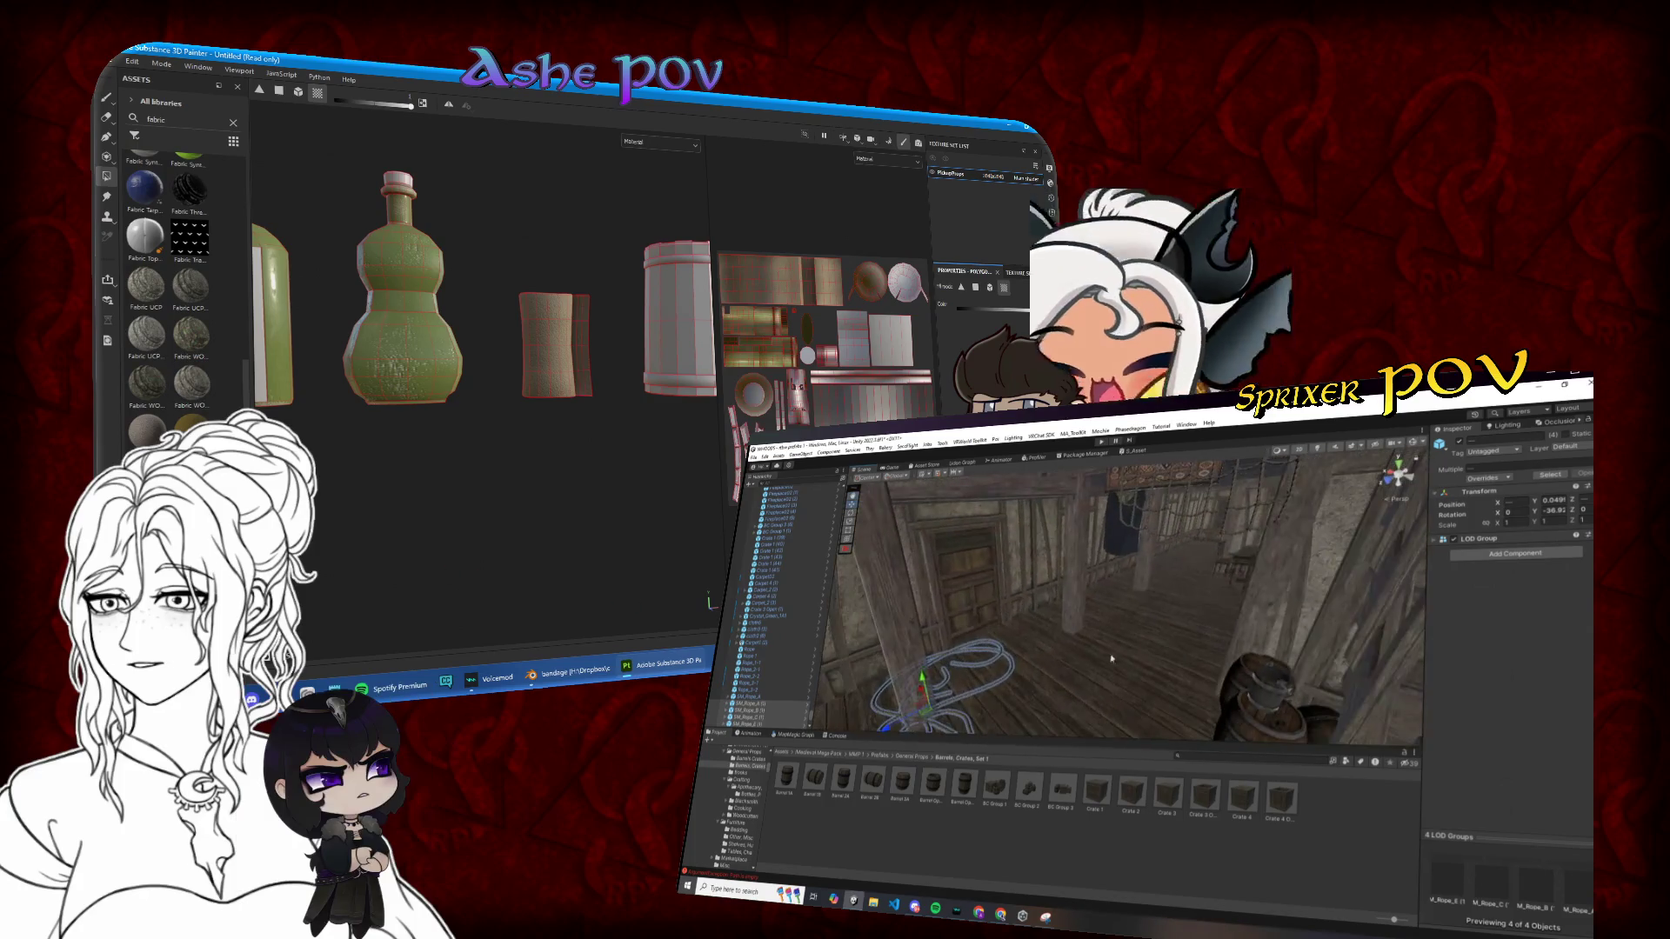
drag(967, 722, 1024, 614)
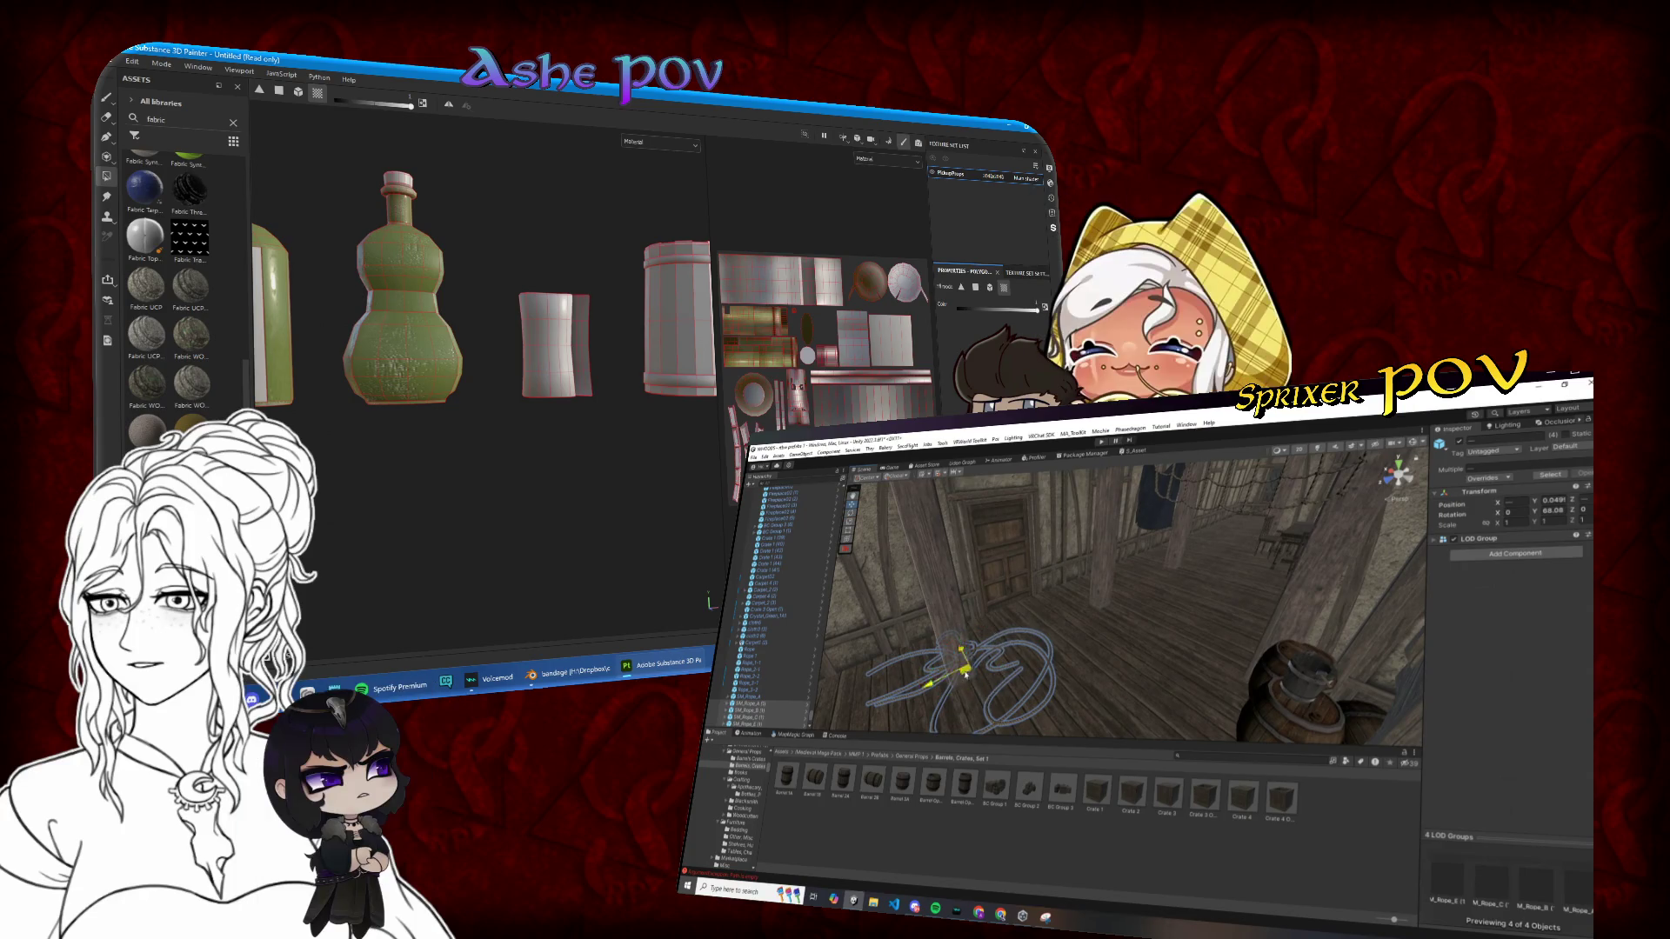